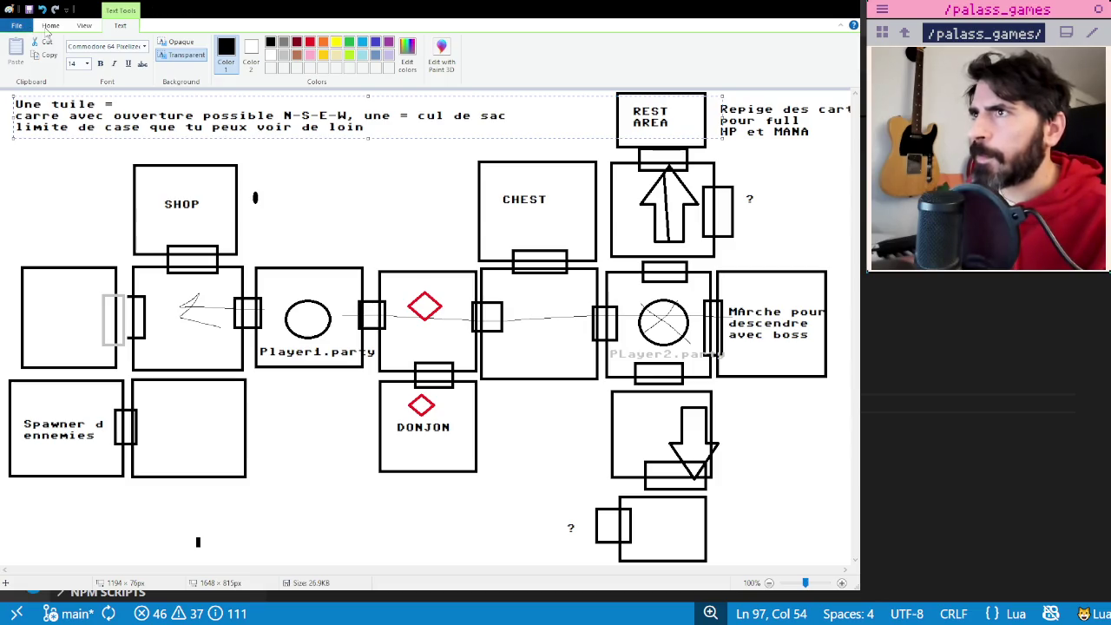
- Save the room-tile layout, start a new picture, and draw a small circle at lower left
{"action": "key", "text": "ctrl+s"}
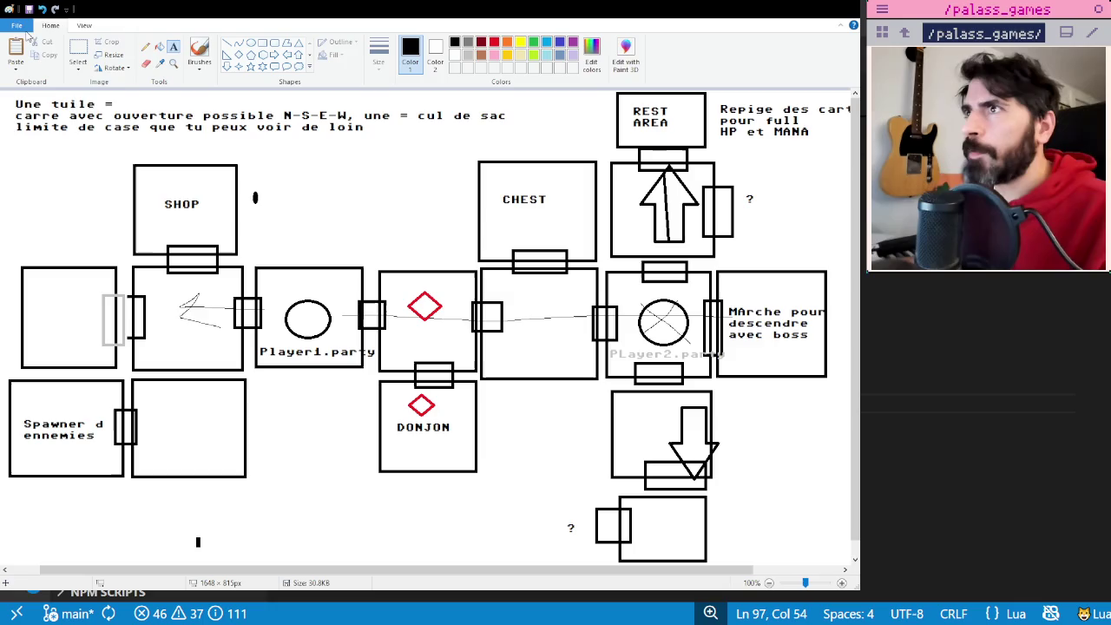
{"action": "key", "text": "ctrl+n"}
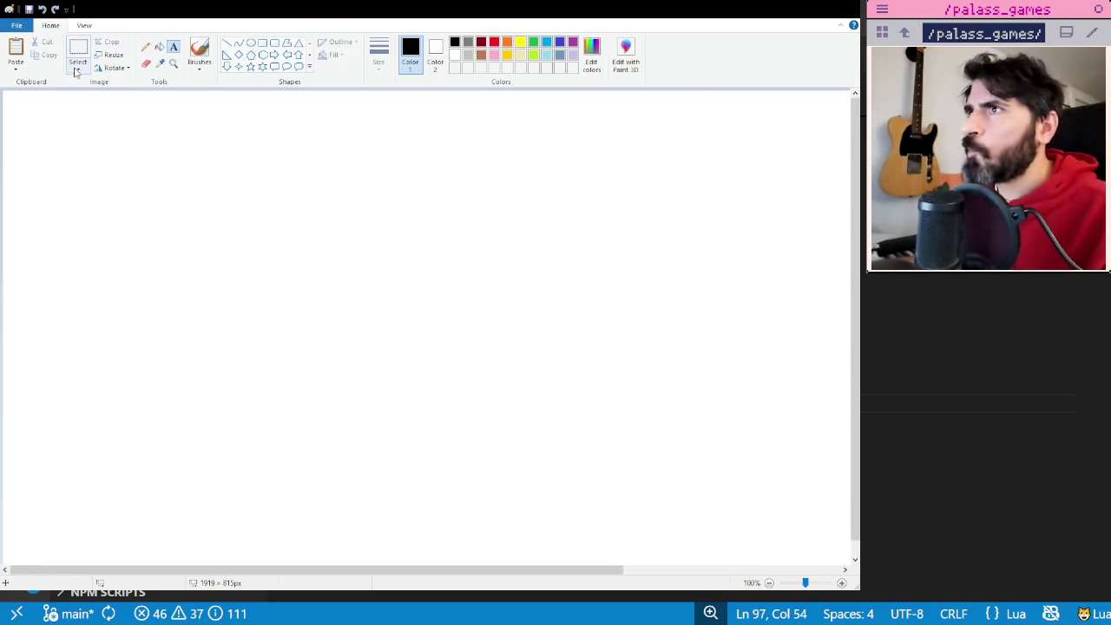
{"action": "left_click", "coordinate": [251, 42]}
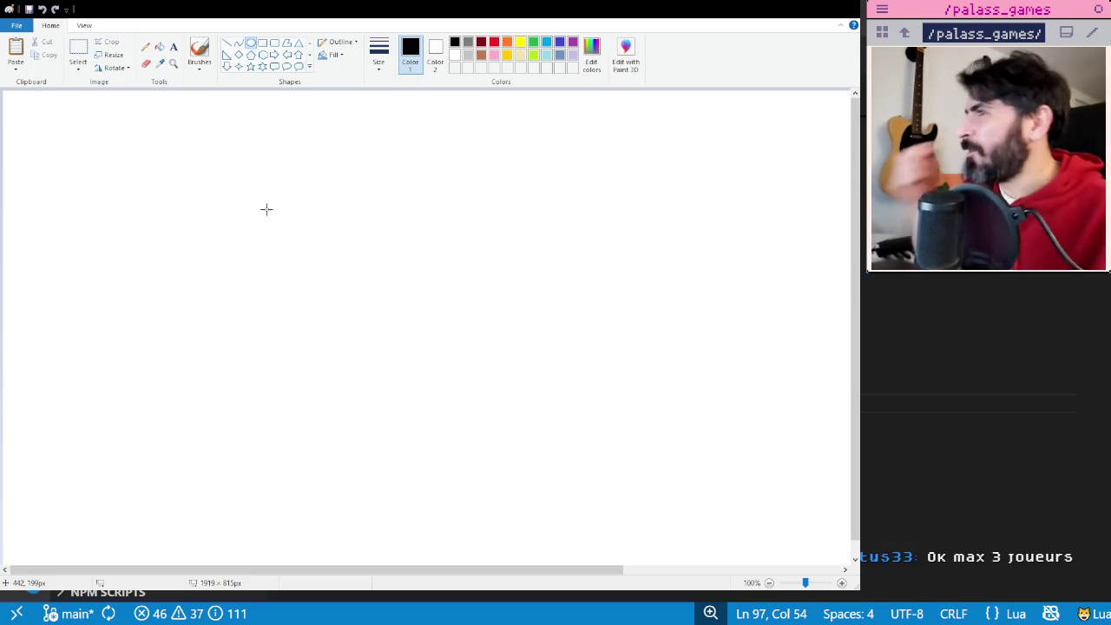
{"action": "left_click_drag", "start_coordinate": [159, 311], "coordinate": [238, 385]}
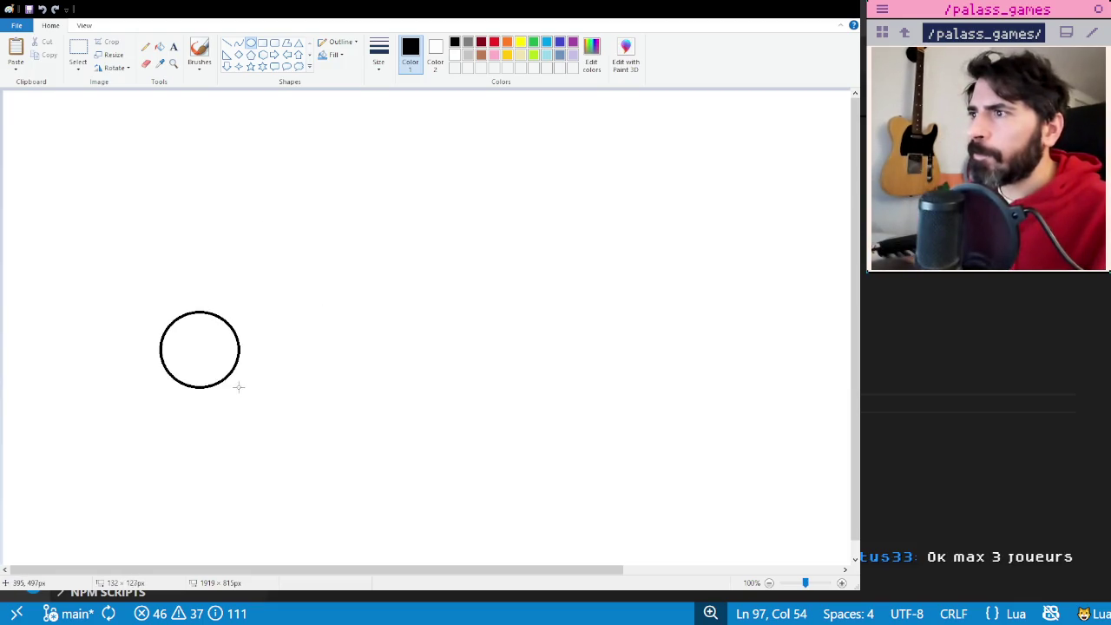
{"action": "key", "text": "ctrl+z"}
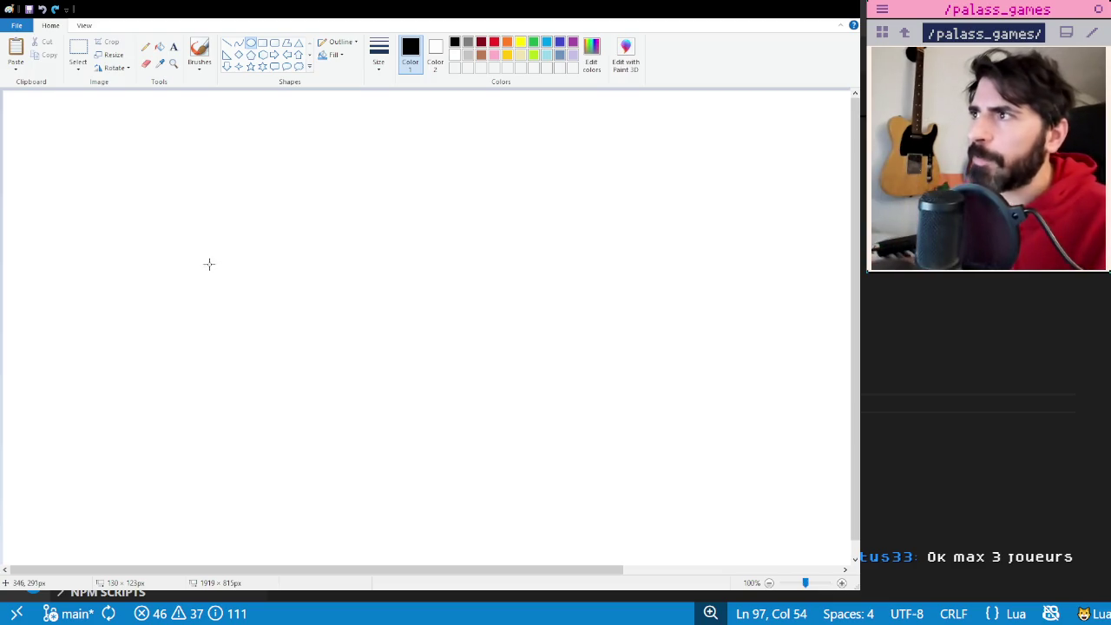
{"action": "left_click_drag", "start_coordinate": [198, 201], "coordinate": [241, 250]}
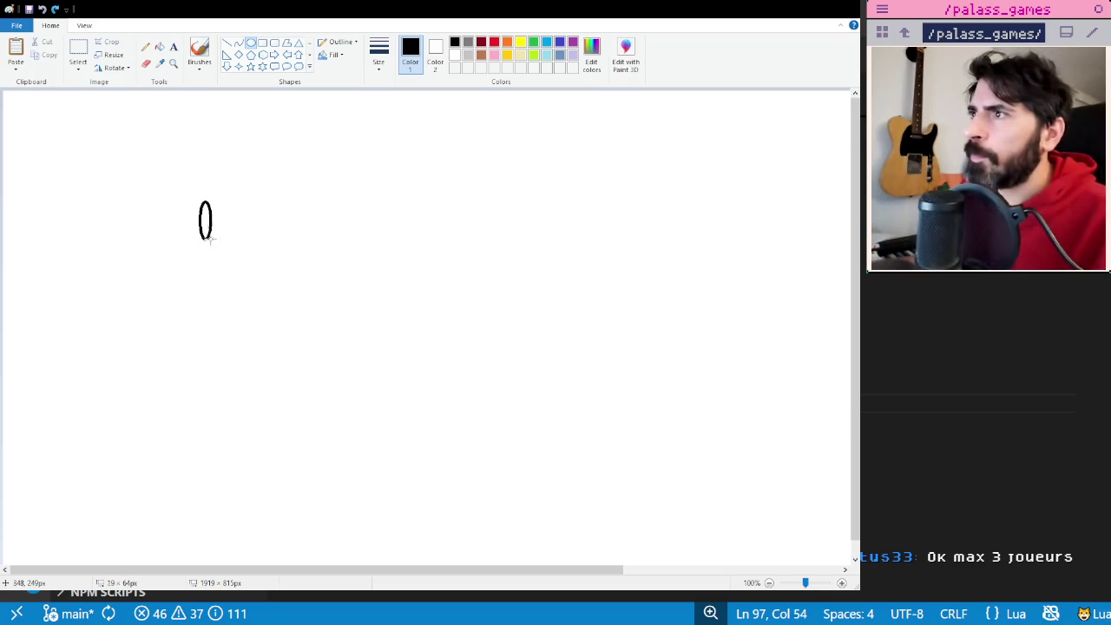
{"action": "key", "text": "ctrl+z"}
{"action": "left_click_drag", "start_coordinate": [209, 358], "coordinate": [248, 395]}
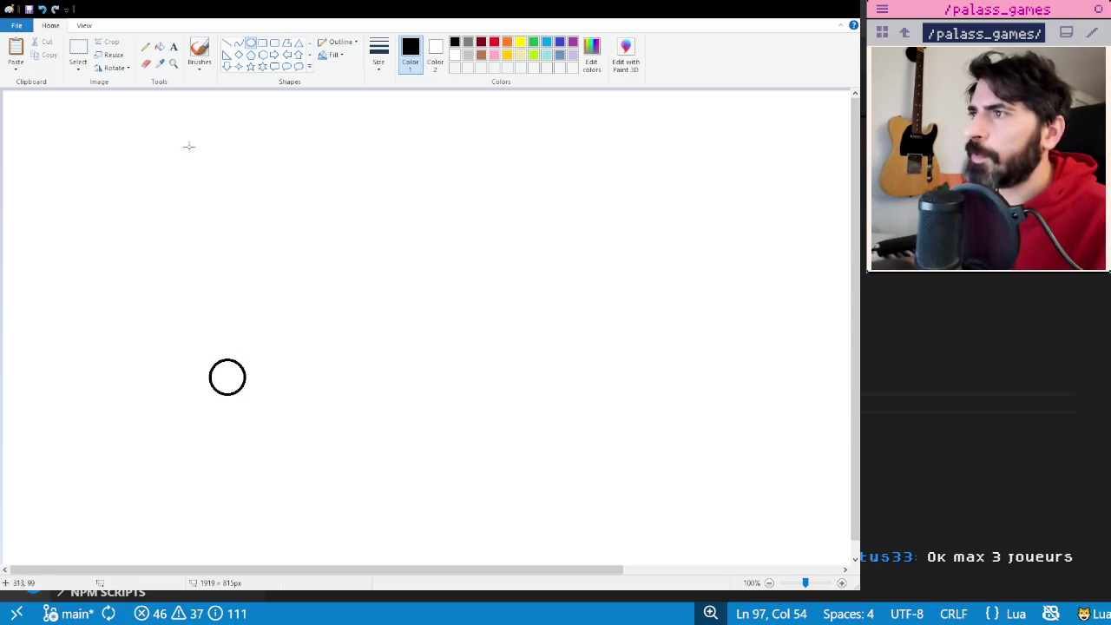
- Label the circle PARTY just below it
{"action": "left_click", "coordinate": [174, 46]}
{"action": "left_click", "coordinate": [204, 416]}
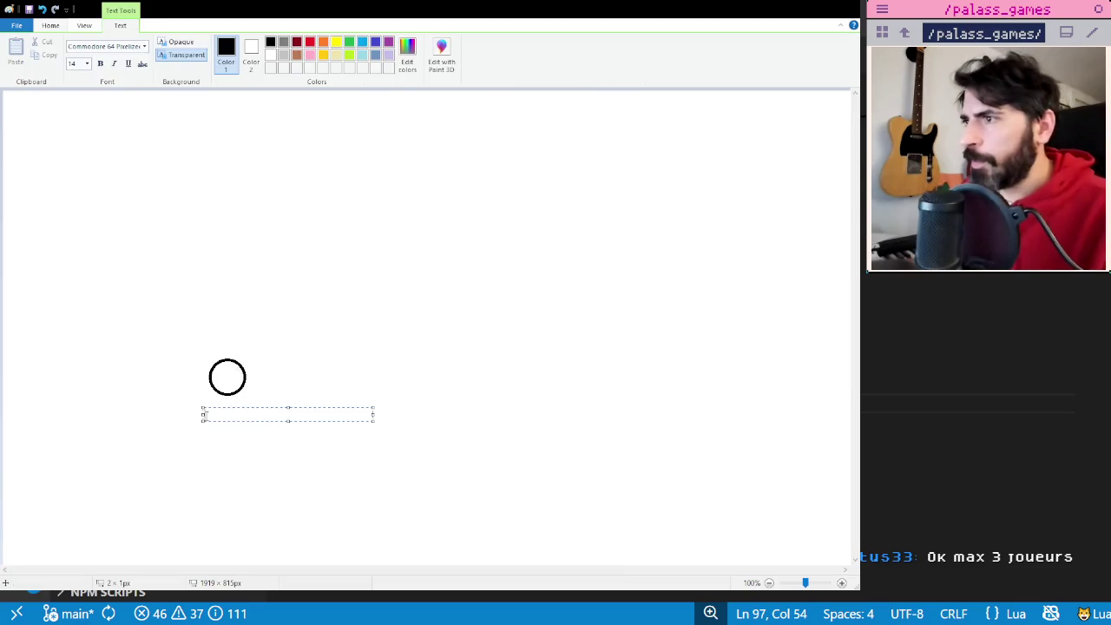
{"action": "type", "text": "PARTY"}
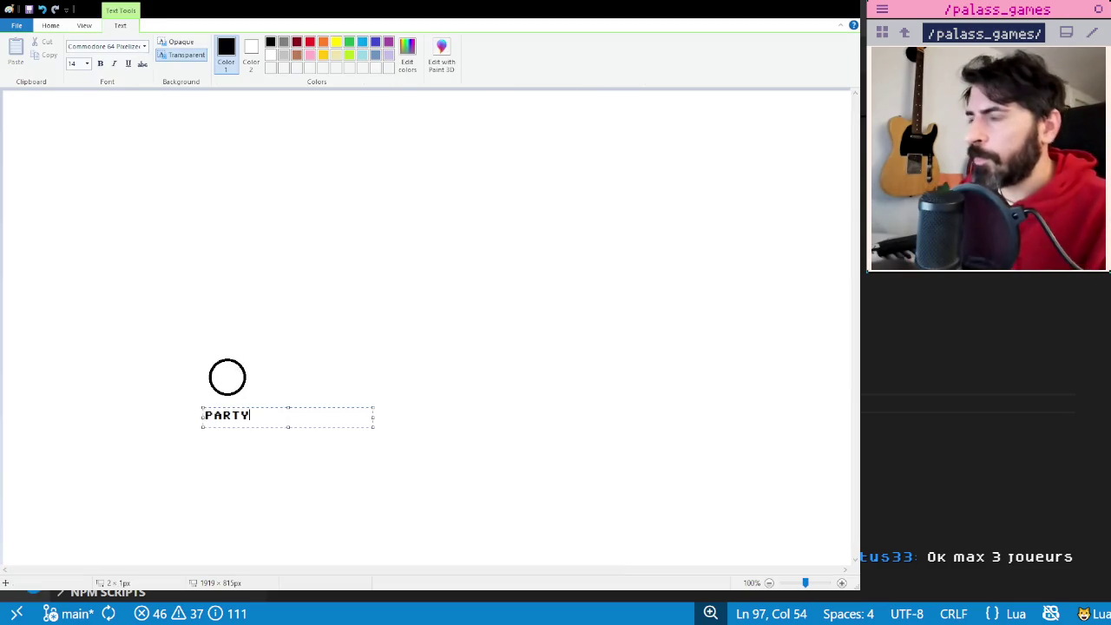
{"action": "left_click", "coordinate": [278, 307]}
- Draw three stacked rectangular character boxes to the right of the circle
{"action": "left_click", "coordinate": [262, 42]}
{"action": "mouse_move", "coordinate": [301, 161]}
{"action": "left_mouse_down"}
{"action": "mouse_move", "coordinate": [487, 232]}
{"action": "mouse_move", "coordinate": [503, 226]}
{"action": "left_mouse_up"}
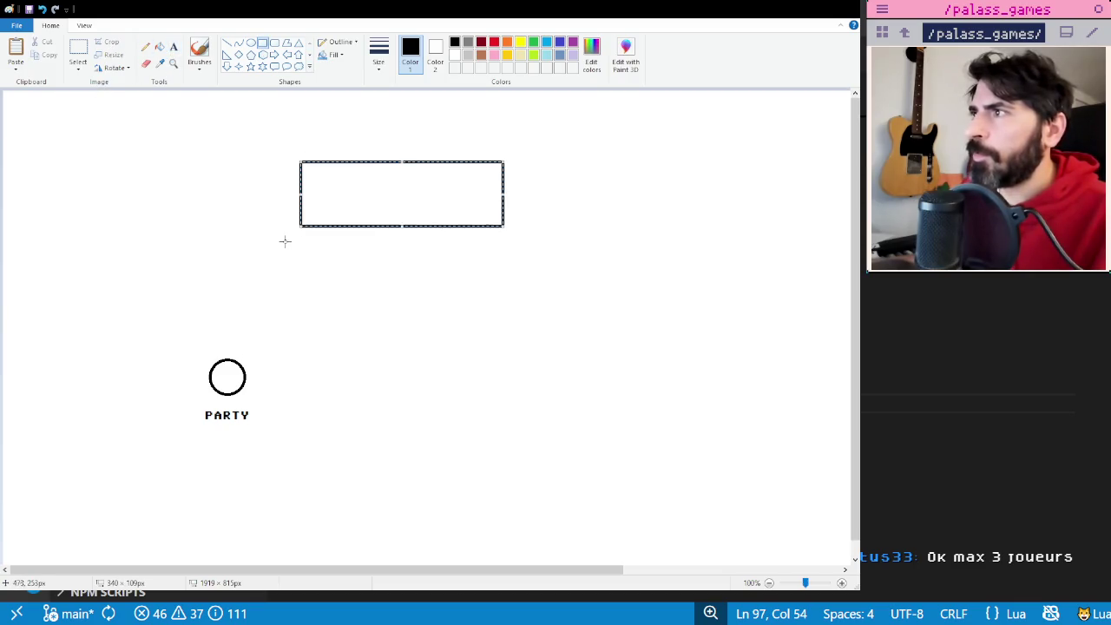
{"action": "mouse_move", "coordinate": [298, 235]}
{"action": "left_mouse_down"}
{"action": "mouse_move", "coordinate": [523, 270]}
{"action": "mouse_move", "coordinate": [503, 293]}
{"action": "left_mouse_up"}
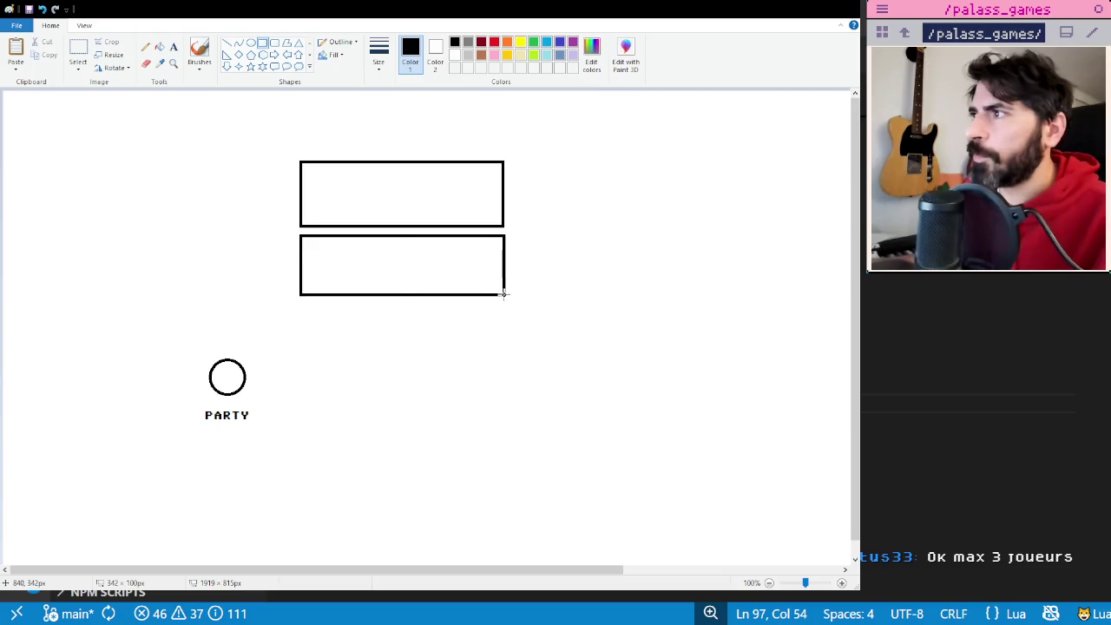
{"action": "left_click_drag", "start_coordinate": [300, 303], "coordinate": [505, 361]}
- Write Terra in the top box and Locke in the second box
{"action": "left_click", "coordinate": [174, 46]}
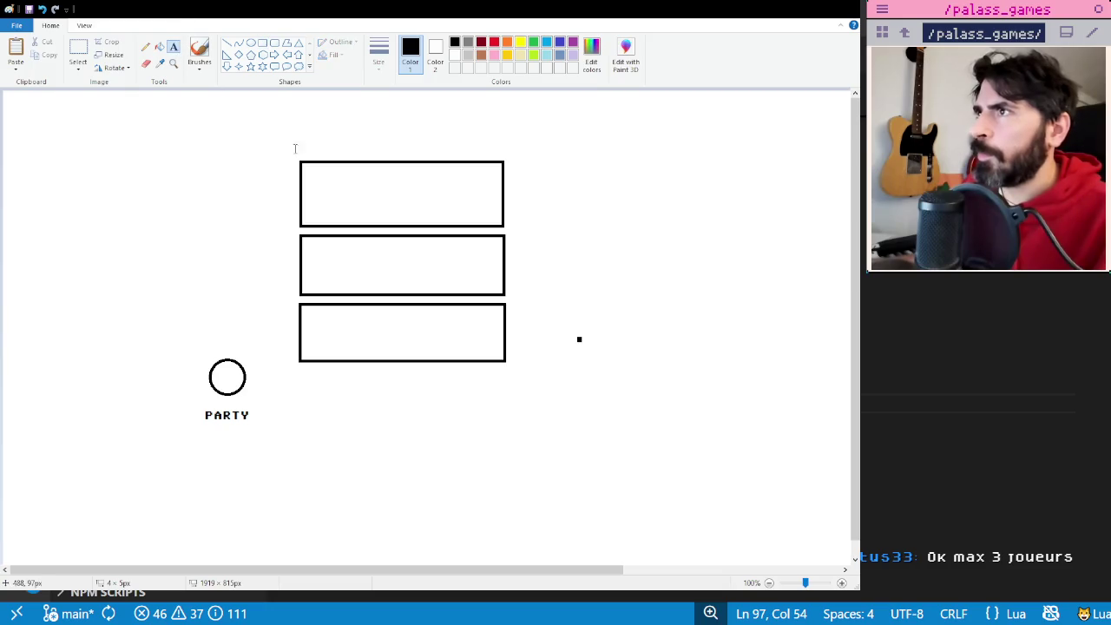
{"action": "left_click", "coordinate": [312, 179]}
{"action": "type", "text": "Terra"}
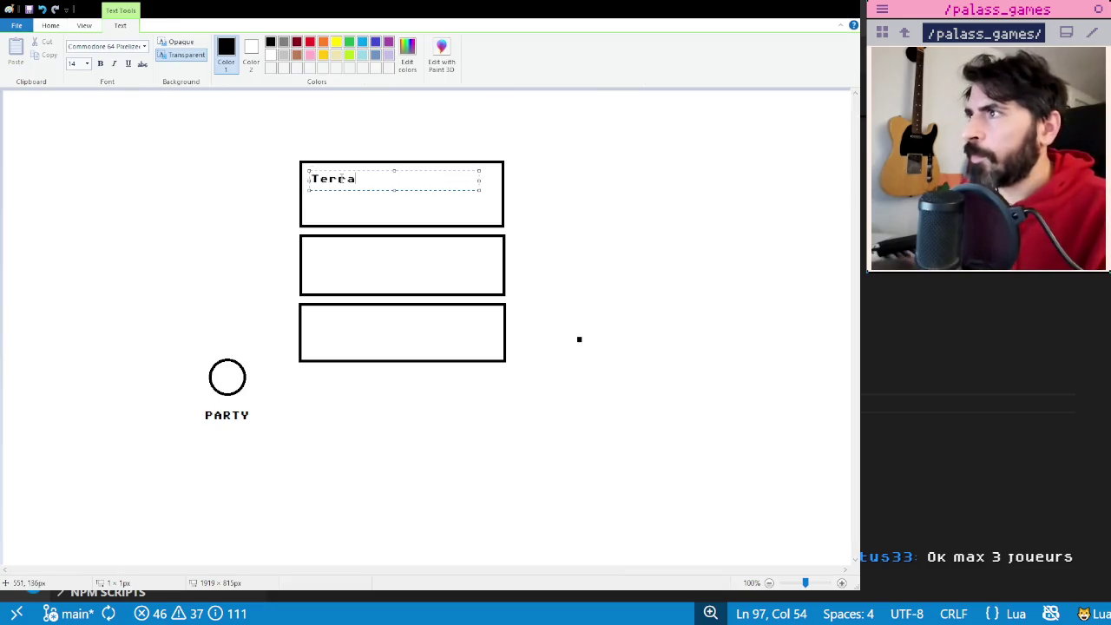
{"action": "left_click", "coordinate": [312, 246]}
{"action": "type", "text": "Locke"}
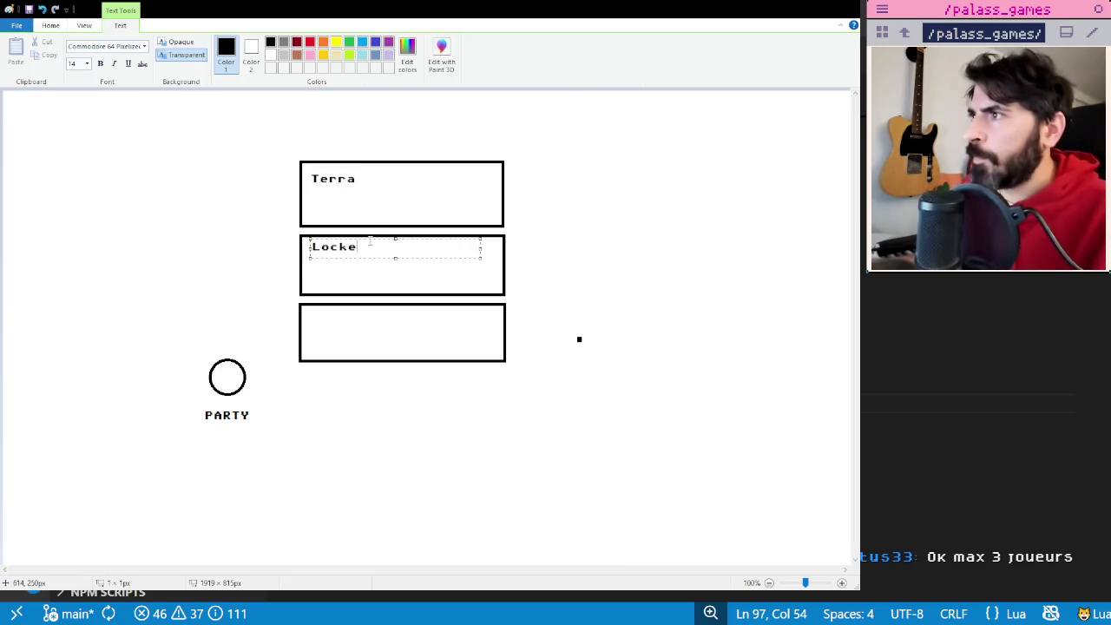
{"action": "left_click", "coordinate": [582, 221]}
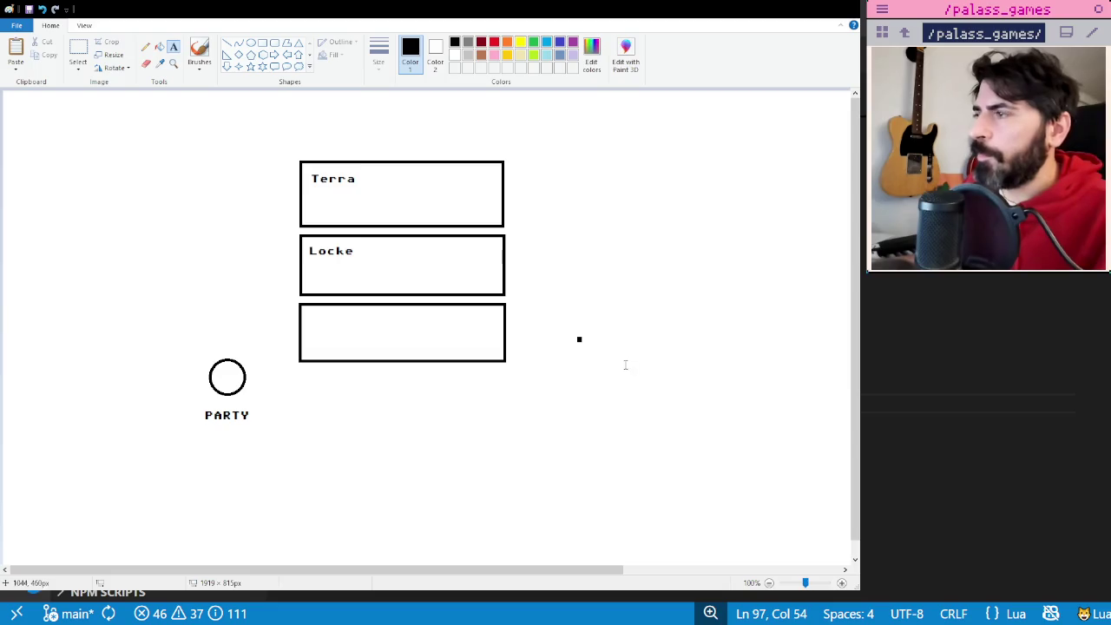
{"action": "left_click", "coordinate": [262, 41]}
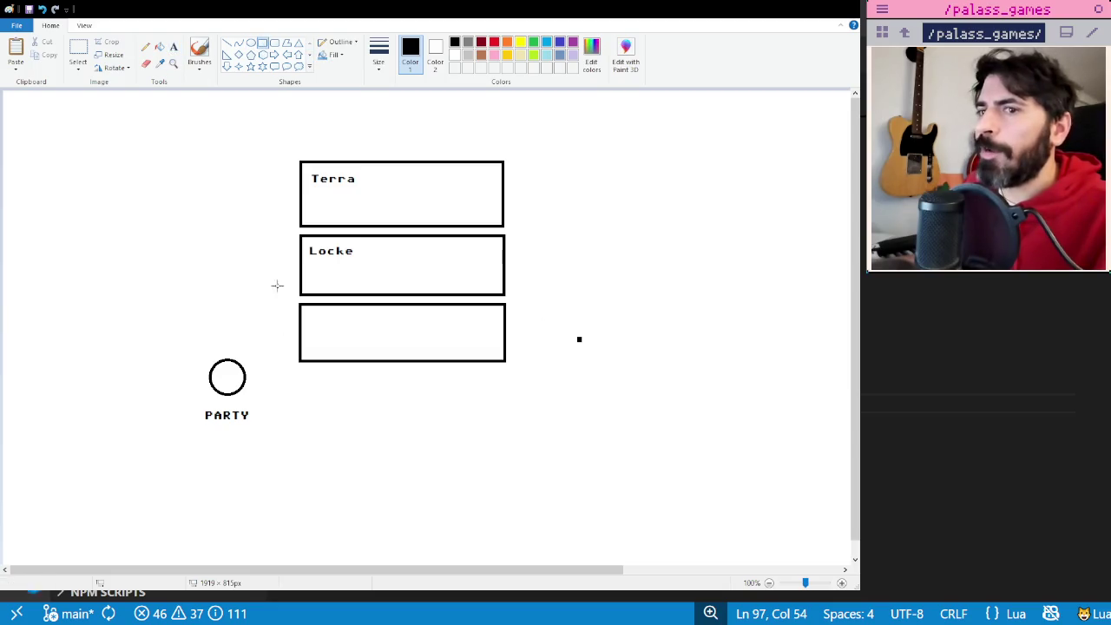
- Draw four staggered, overlapping card rectangles, each offset down-right, at the canvas's upper left
{"action": "left_click_drag", "start_coordinate": [44, 154], "coordinate": [107, 256]}
{"action": "left_click", "coordinate": [69, 177]}
{"action": "left_click_drag", "start_coordinate": [55, 168], "coordinate": [135, 267]}
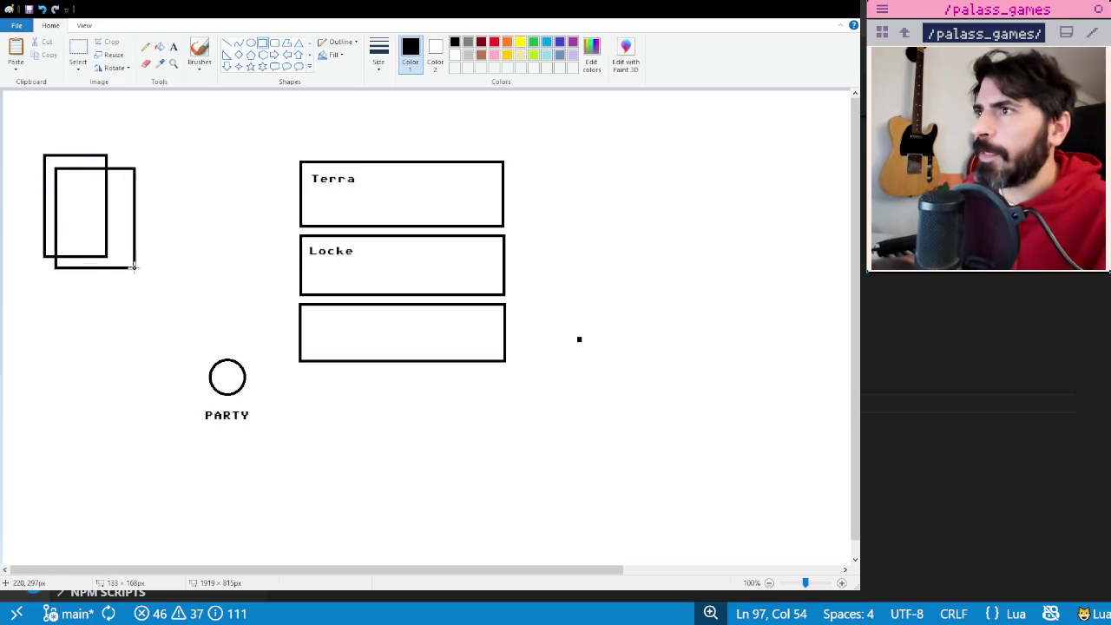
{"action": "left_click", "coordinate": [78, 189]}
{"action": "left_click_drag", "start_coordinate": [68, 178], "coordinate": [144, 281]}
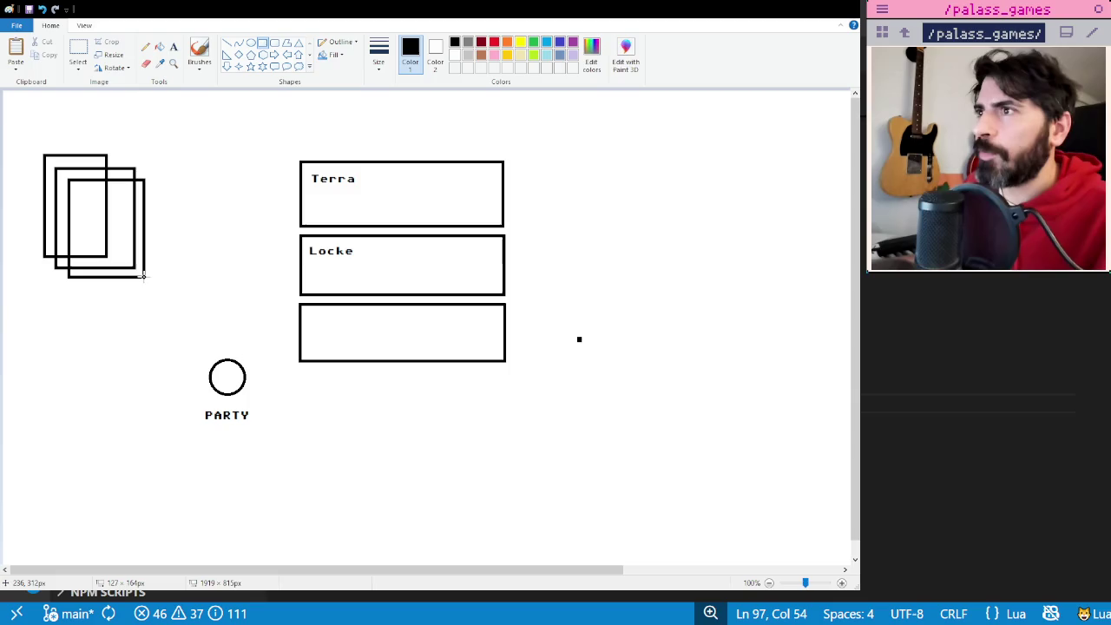
{"action": "left_click", "coordinate": [197, 189]}
{"action": "left_click_drag", "start_coordinate": [80, 192], "coordinate": [159, 294]}
{"action": "left_click", "coordinate": [205, 219]}
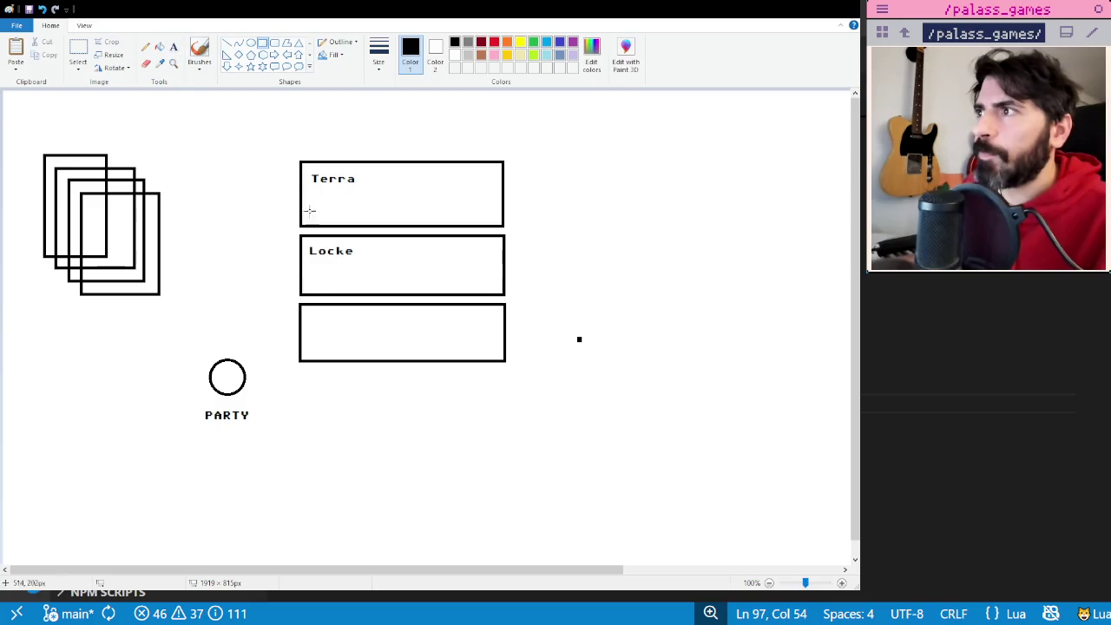
{"action": "left_click", "coordinate": [226, 43]}
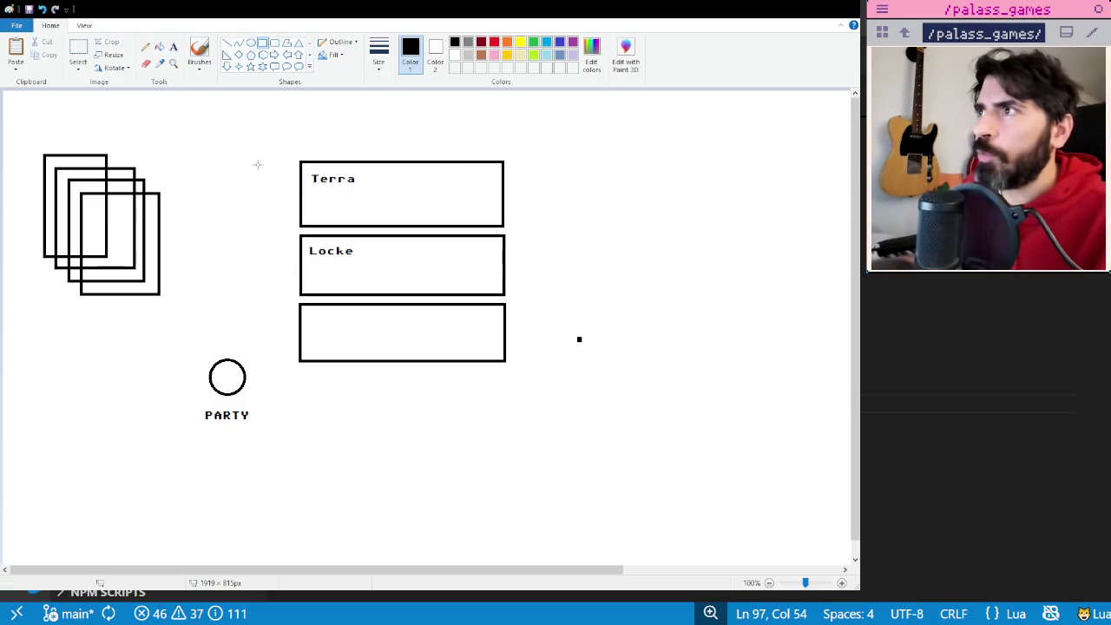
{"action": "mouse_move", "coordinate": [291, 204]}
{"action": "left_mouse_down"}
{"action": "mouse_move", "coordinate": [186, 209]}
{"action": "mouse_move", "coordinate": [199, 198]}
{"action": "mouse_move", "coordinate": [198, 219]}
{"action": "left_mouse_up"}
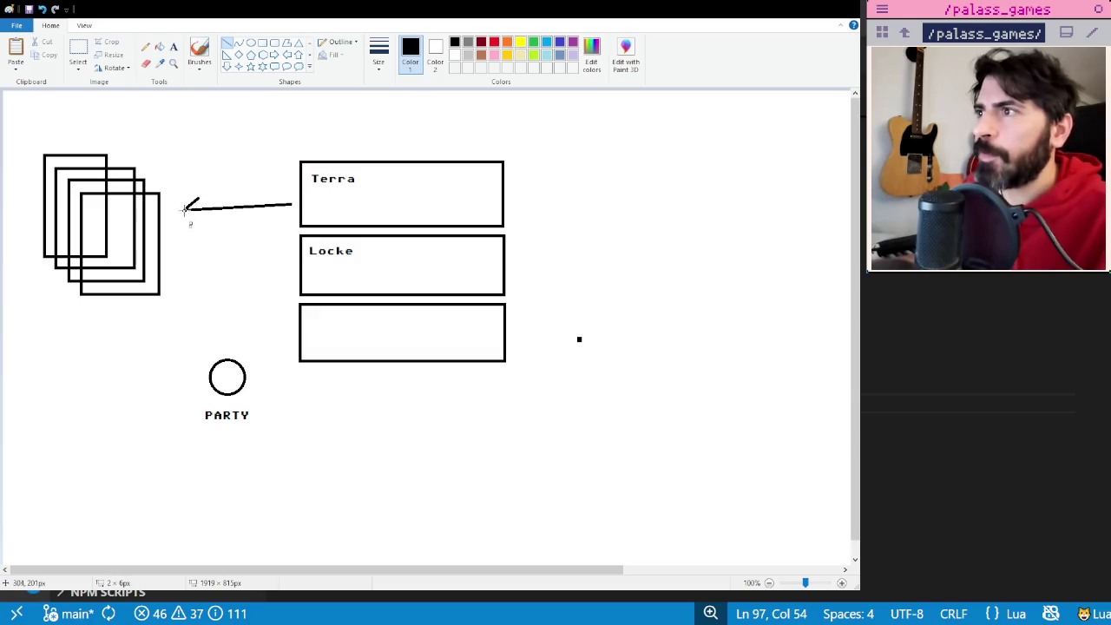
{"action": "mouse_move", "coordinate": [292, 204]}
{"action": "left_mouse_down"}
{"action": "mouse_move", "coordinate": [272, 191]}
{"action": "mouse_move", "coordinate": [279, 219]}
{"action": "left_mouse_up"}
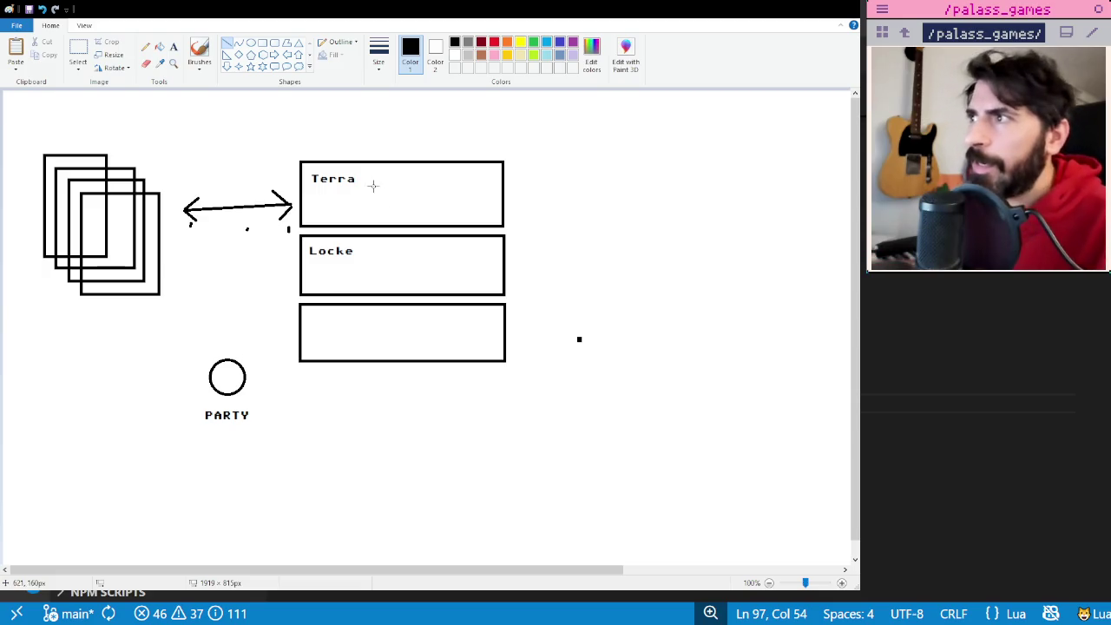
{"action": "left_click_drag", "start_coordinate": [376, 184], "coordinate": [386, 179]}
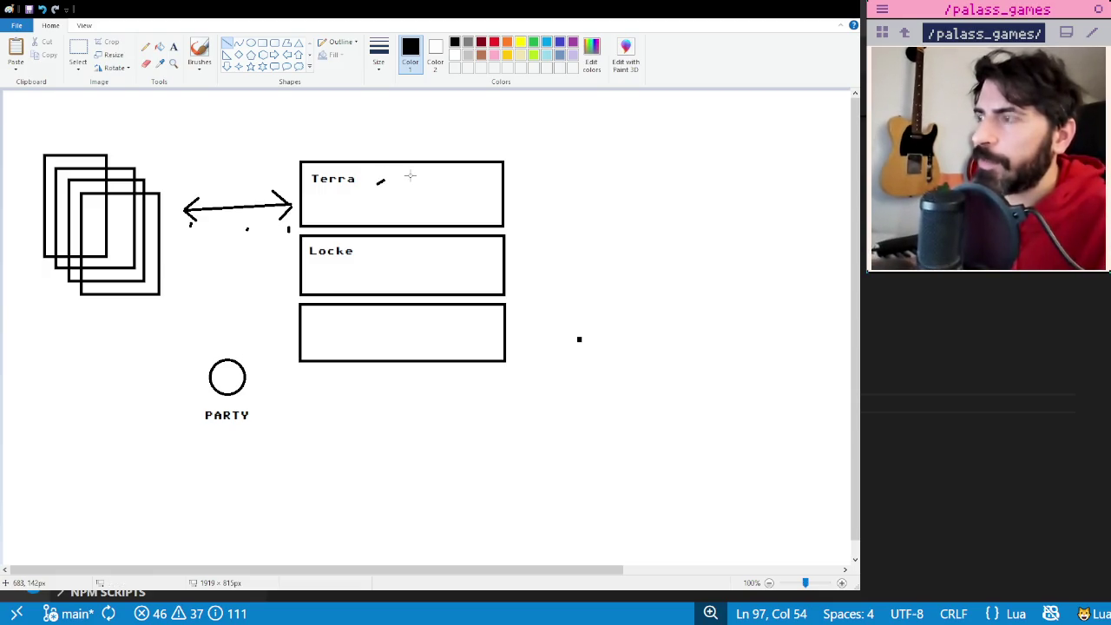
{"action": "key", "text": "ctrl+z"}
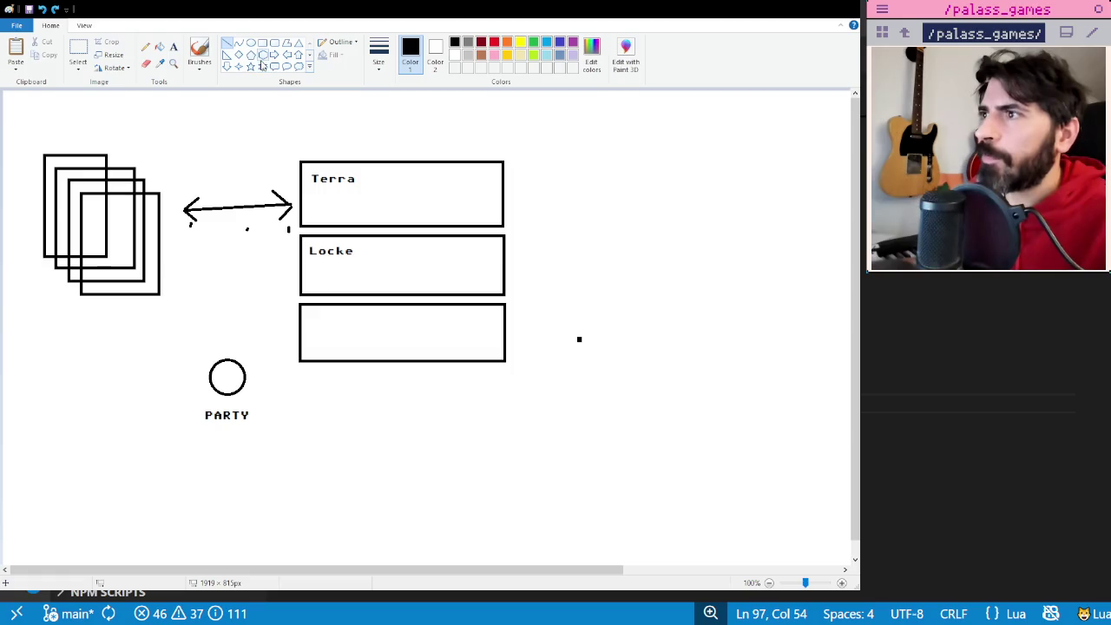
- Label the first circle P1, centred inside it
{"action": "left_click", "coordinate": [173, 48]}
{"action": "left_click", "coordinate": [225, 372]}
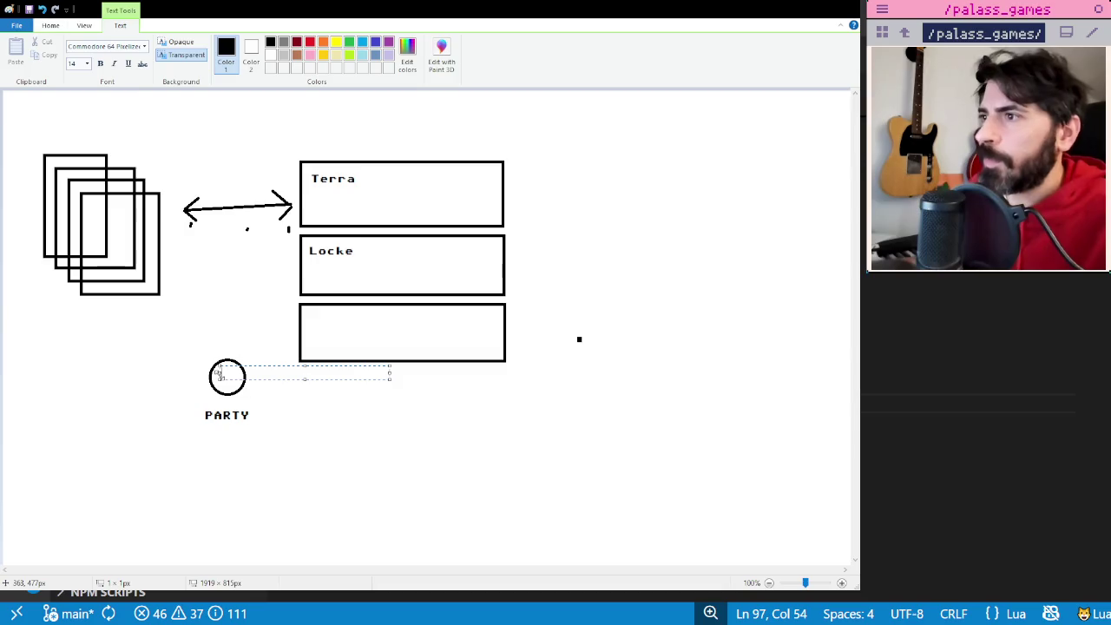
{"action": "type", "text": "P1"}
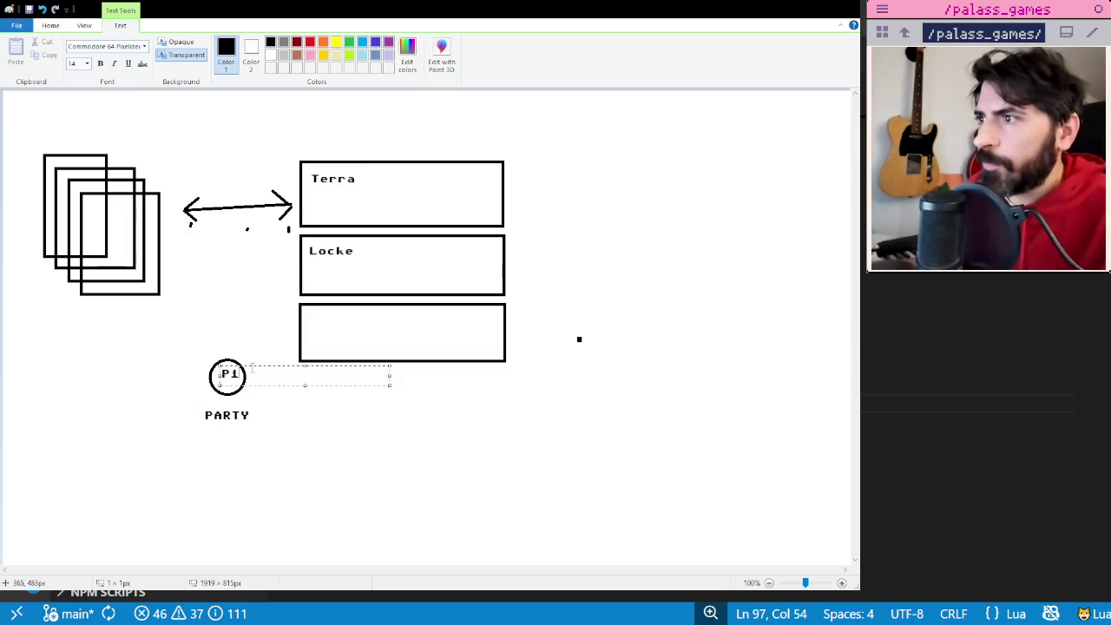
{"action": "left_click_drag", "start_coordinate": [251, 365], "coordinate": [248, 369]}
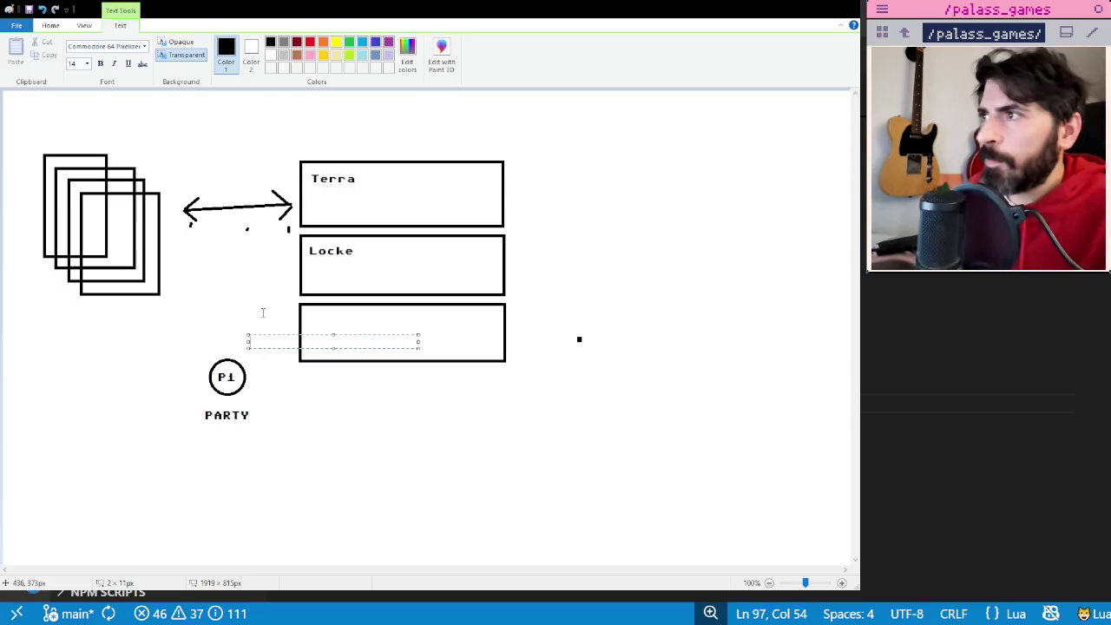
{"action": "left_click", "coordinate": [211, 302]}
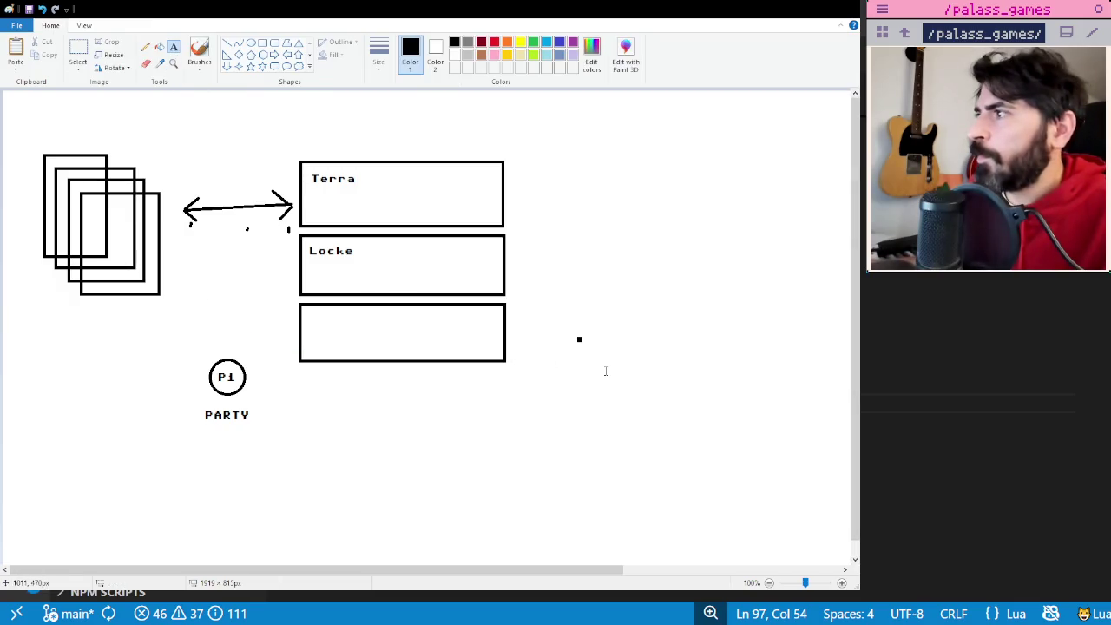
- Draw a second circle right of the boxes and label it P2
{"action": "left_click", "coordinate": [251, 43]}
{"action": "left_click_drag", "start_coordinate": [582, 354], "coordinate": [628, 397]}
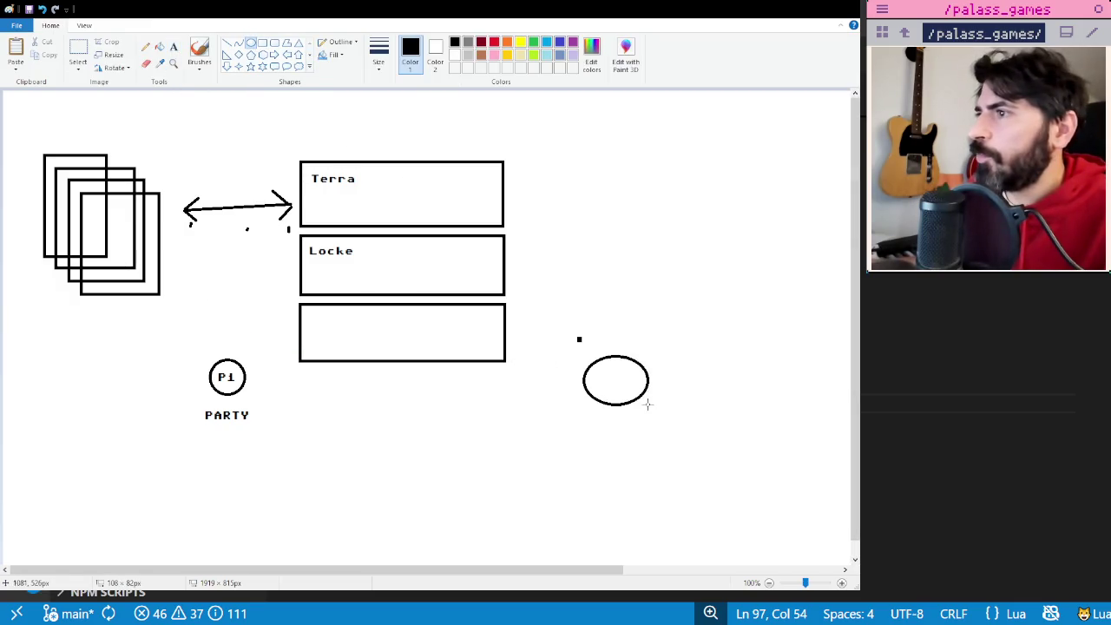
{"action": "left_click", "coordinate": [674, 225]}
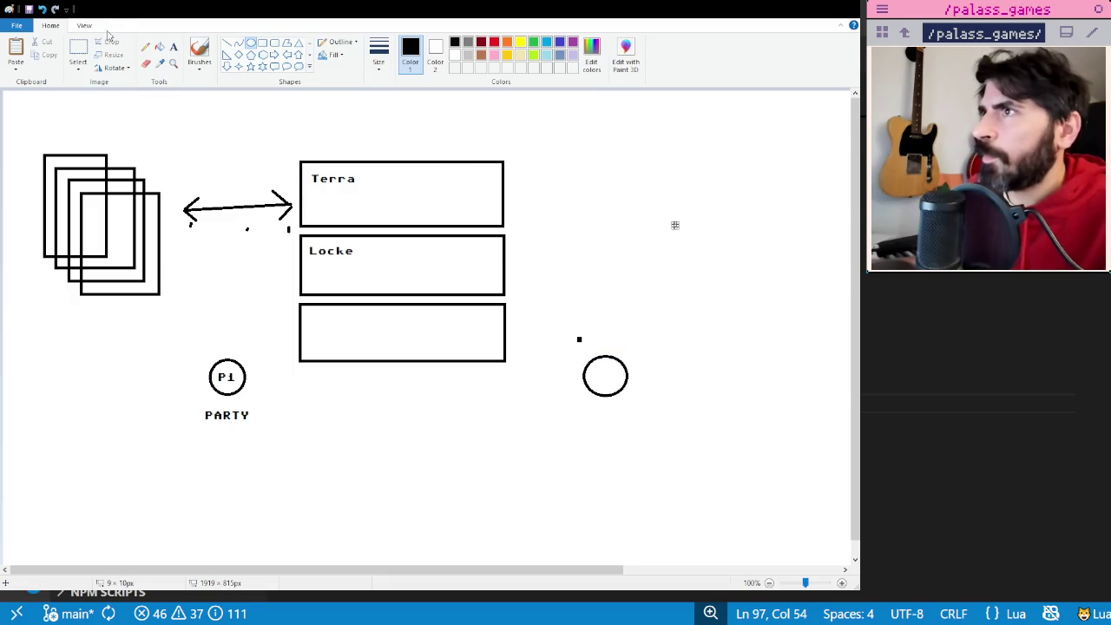
{"action": "left_click", "coordinate": [173, 48]}
{"action": "left_click", "coordinate": [600, 371]}
{"action": "type", "text": "P2"}
{"action": "left_click", "coordinate": [625, 317]}
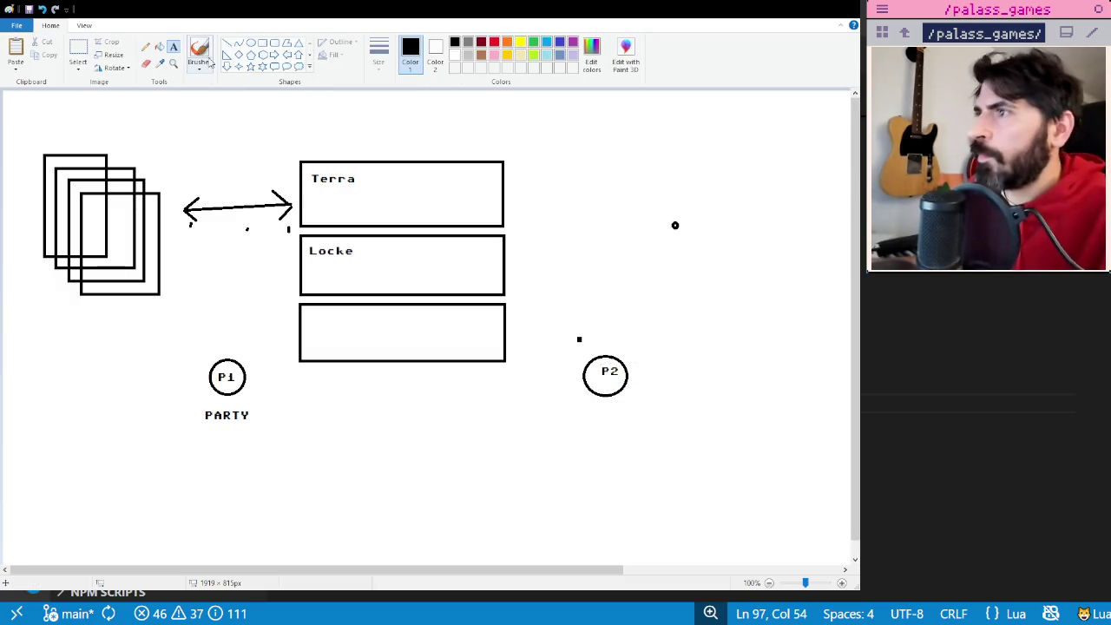
- Add the label PARTY beneath the P2 circle
{"action": "left_click", "coordinate": [595, 407]}
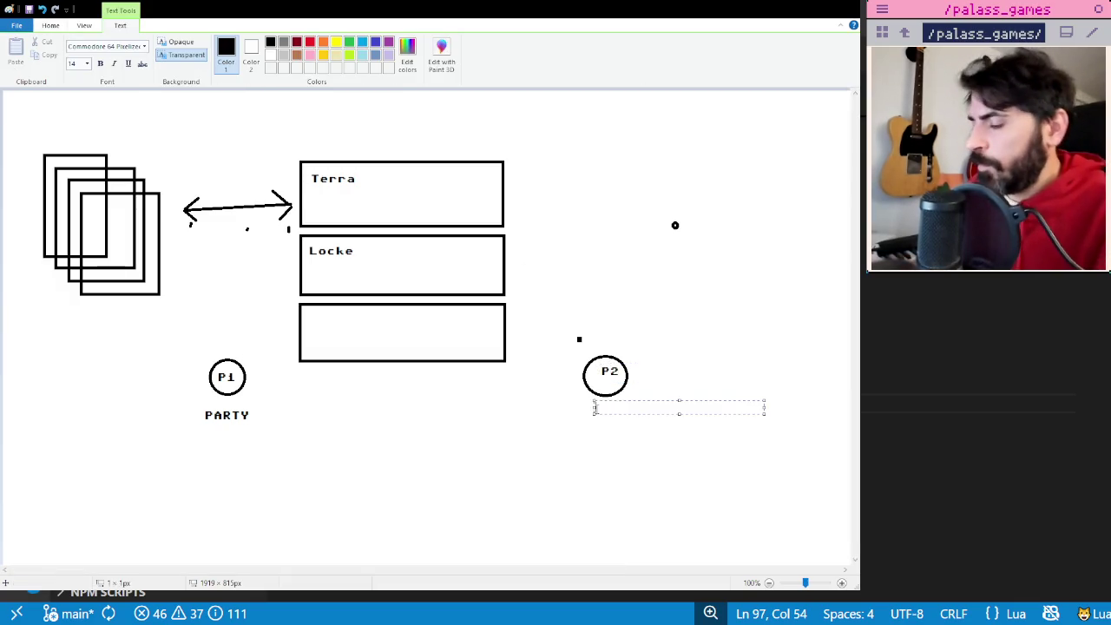
{"action": "type", "text": "PARTY"}
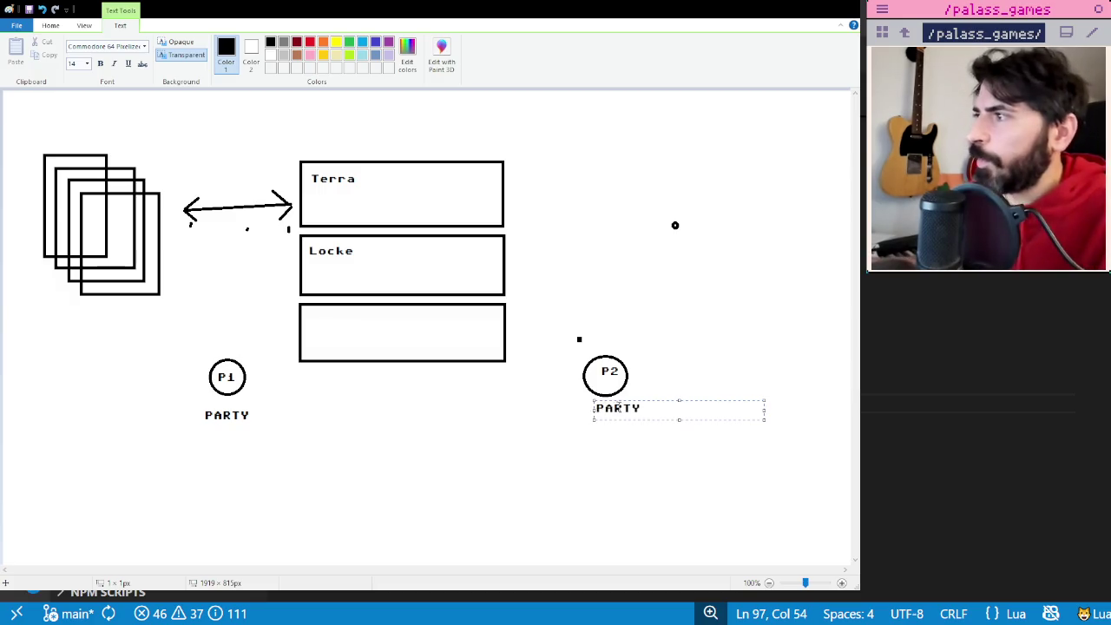
{"action": "left_click", "coordinate": [711, 486]}
{"action": "left_click", "coordinate": [78, 50]}
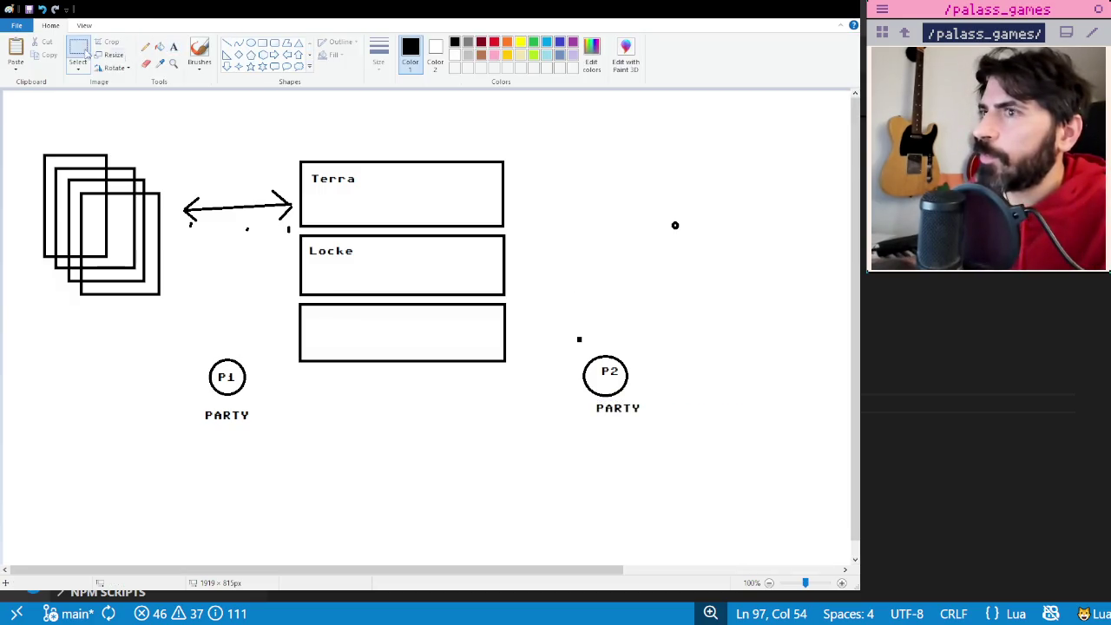
- Copy the three character boxes and place the duplicate at the right edge
{"action": "key", "text": "ctrl+c"}
{"action": "key", "text": "ctrl+v"}
{"action": "mouse_move", "coordinate": [89, 169]}
{"action": "left_mouse_down"}
{"action": "mouse_move", "coordinate": [770, 249]}
{"action": "mouse_move", "coordinate": [741, 225]}
{"action": "left_mouse_up"}
{"action": "left_click_drag", "start_coordinate": [725, 443], "coordinate": [745, 462]}
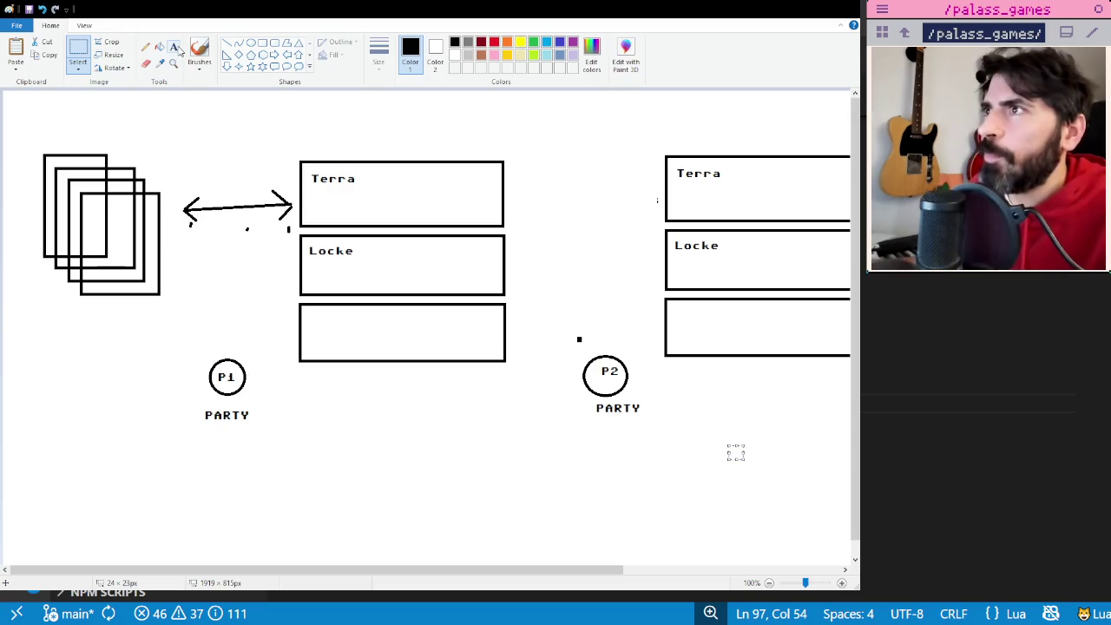
- Enclose the P1 and P2 markers with their labels in rectangular card frames
{"action": "left_click", "coordinate": [262, 43]}
{"action": "mouse_move", "coordinate": [192, 337]}
{"action": "left_mouse_down"}
{"action": "mouse_move", "coordinate": [279, 413]}
{"action": "mouse_move", "coordinate": [275, 433]}
{"action": "left_mouse_up"}
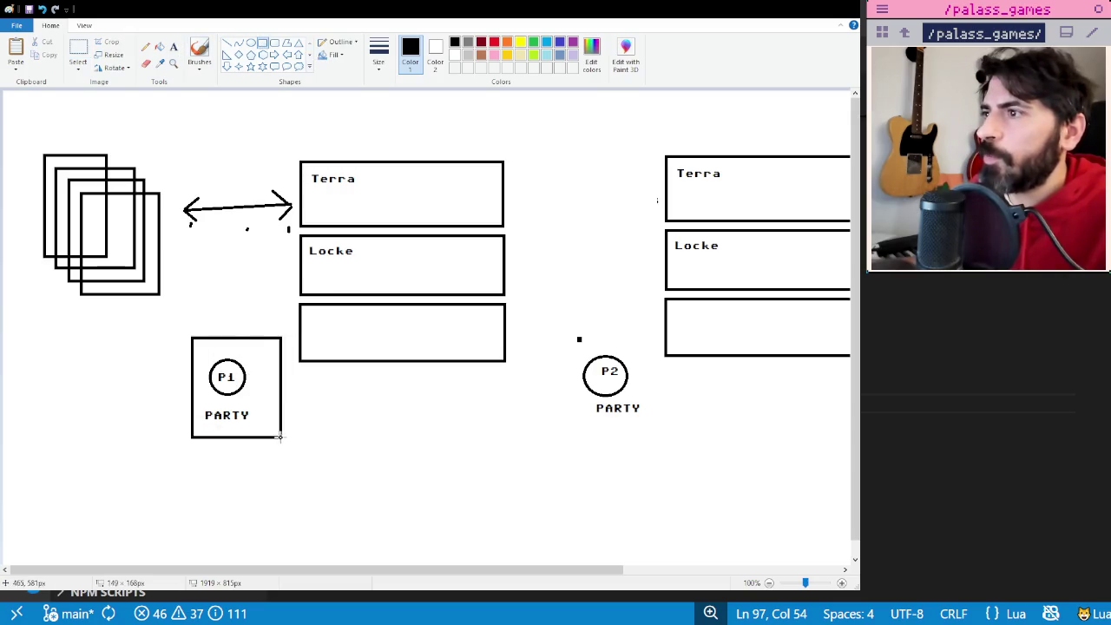
{"action": "left_click_drag", "start_coordinate": [545, 328], "coordinate": [665, 446]}
{"action": "left_click", "coordinate": [692, 463]}
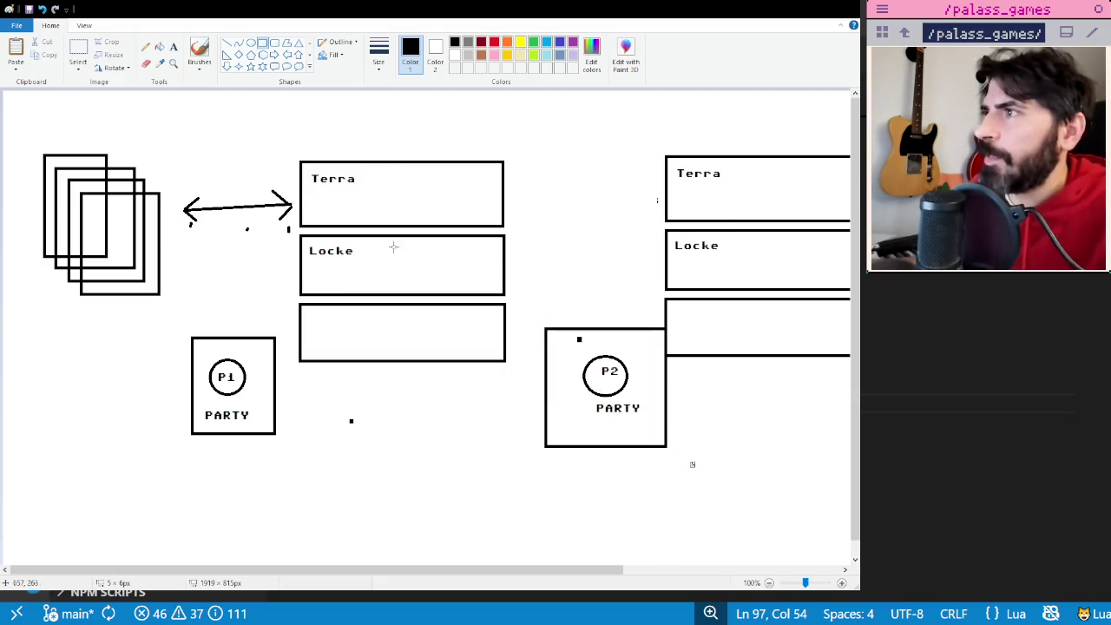
{"action": "left_click", "coordinate": [172, 46]}
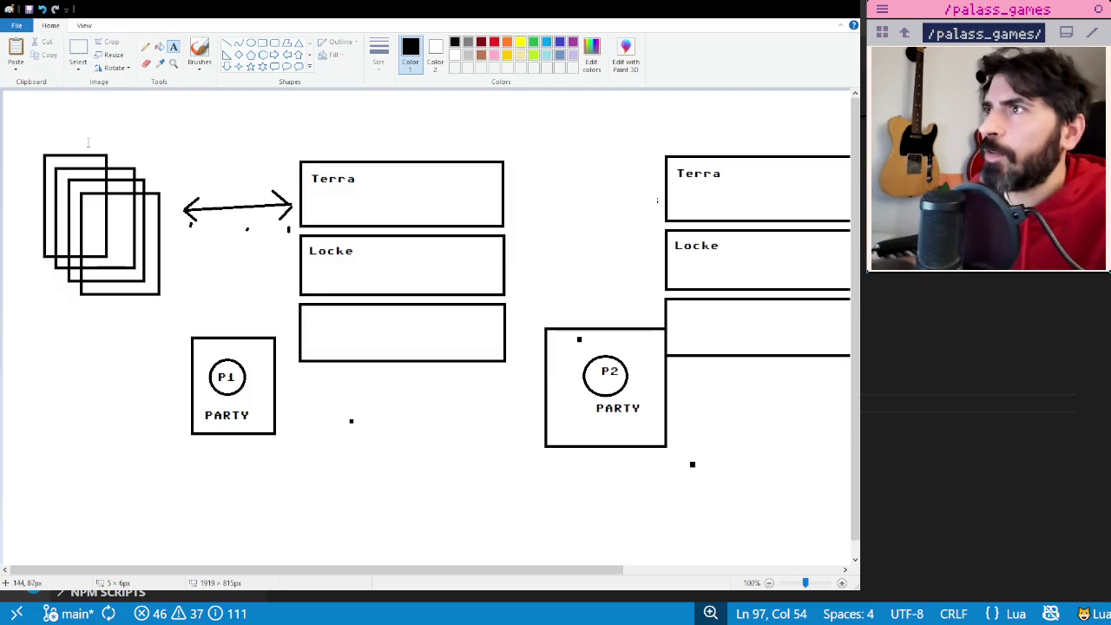
- Title the card stack Global above it
{"action": "left_click_drag", "start_coordinate": [55, 128], "coordinate": [227, 139]}
{"action": "type", "text": "Global"}
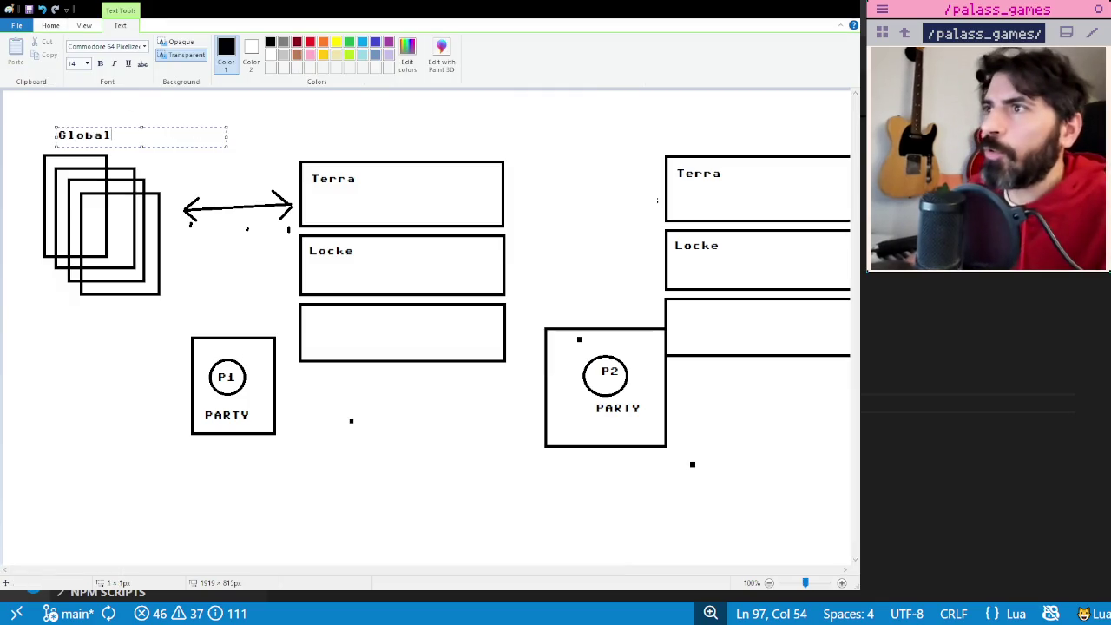
{"action": "left_click_drag", "start_coordinate": [153, 127], "coordinate": [147, 127]}
{"action": "left_click", "coordinate": [185, 209]}
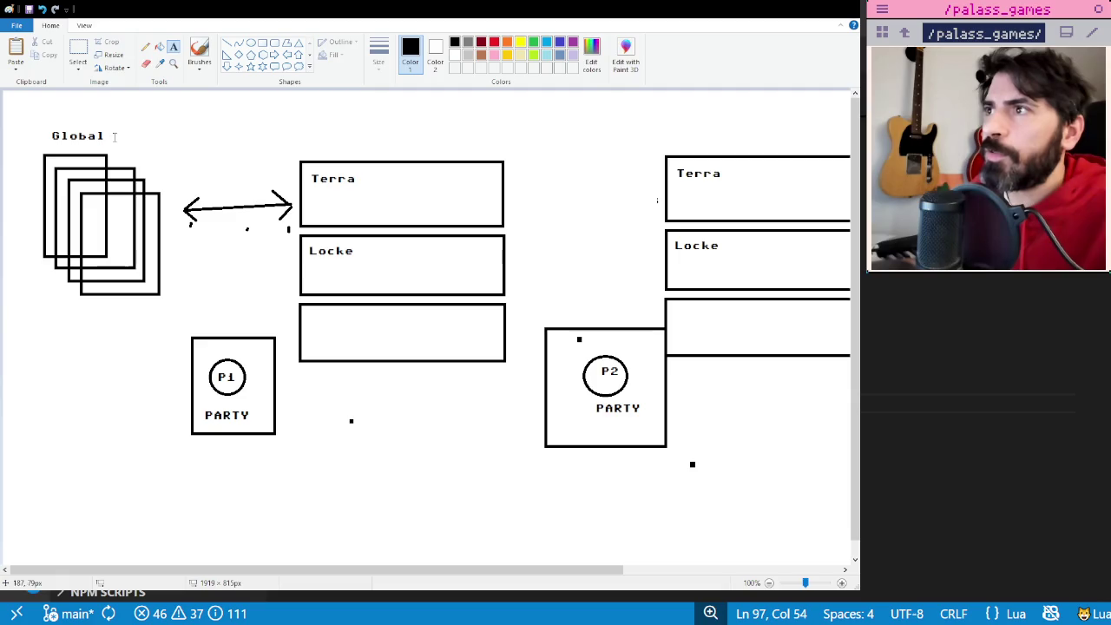
- Add the note '4 characters dispo' just under the card stack
{"action": "left_click", "coordinate": [58, 326]}
{"action": "type", "text": "10"}
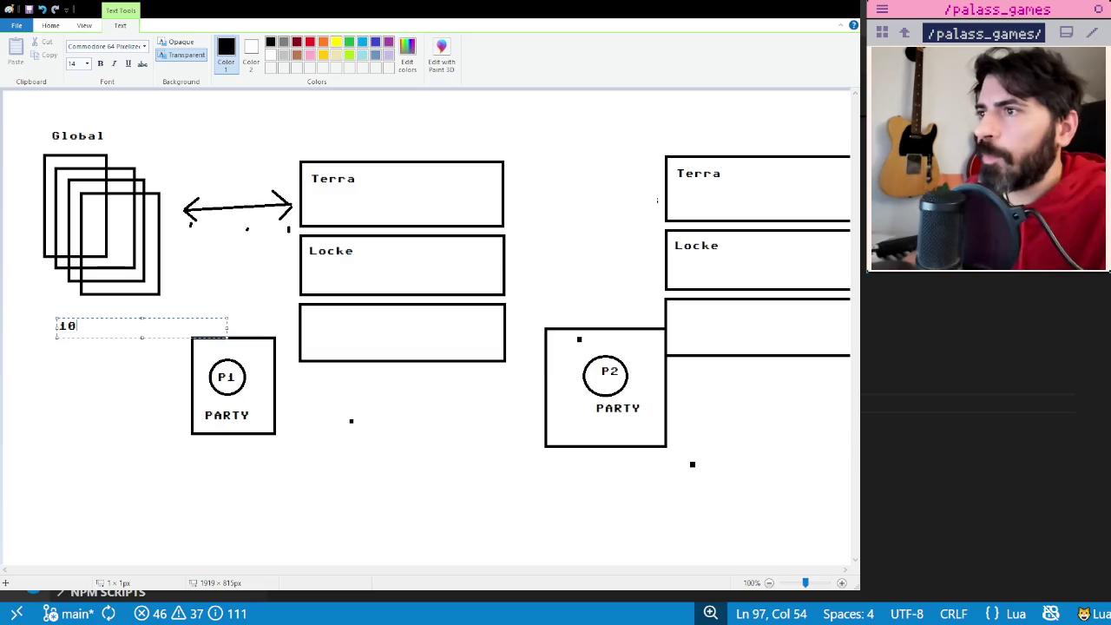
{"action": "type", "text": "4 characters dispo"}
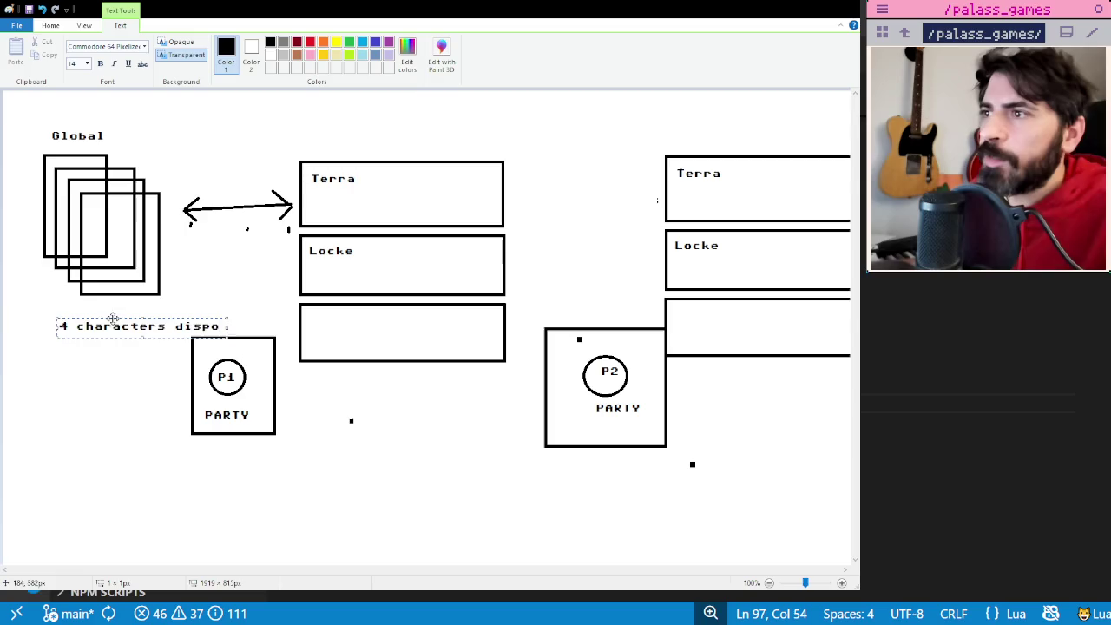
{"action": "left_click_drag", "start_coordinate": [113, 319], "coordinate": [98, 307]}
{"action": "left_click", "coordinate": [75, 377]}
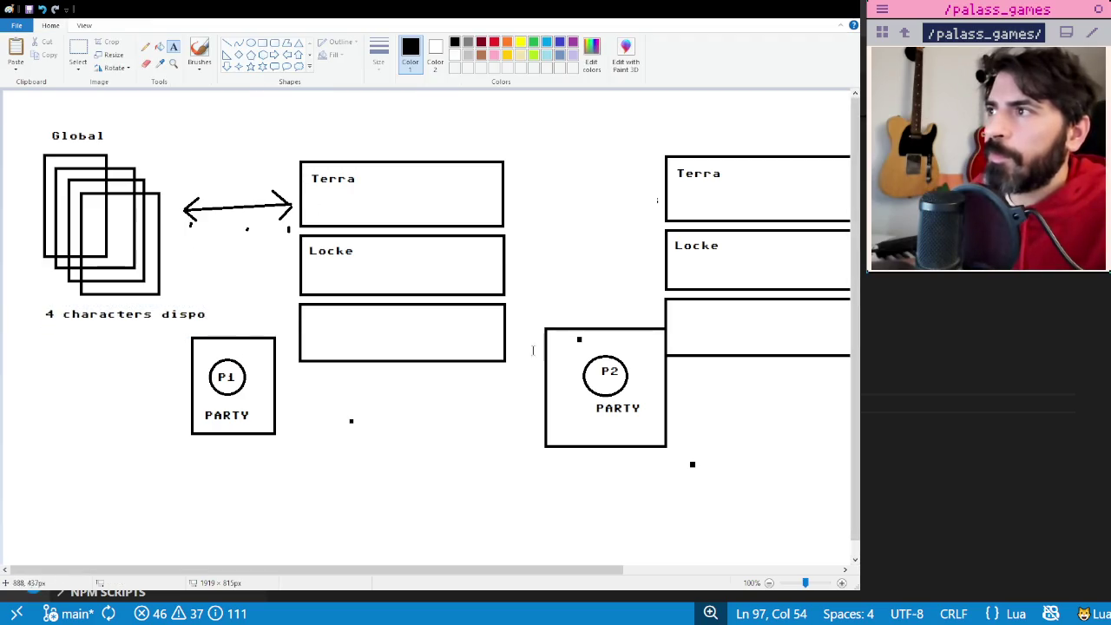
{"action": "left_click", "coordinate": [144, 45]}
- Draw a freehand arrow to Global, then hand-write Lvl2 and Lvl after both Terra names
{"action": "left_click_drag", "start_coordinate": [646, 253], "coordinate": [167, 116]}
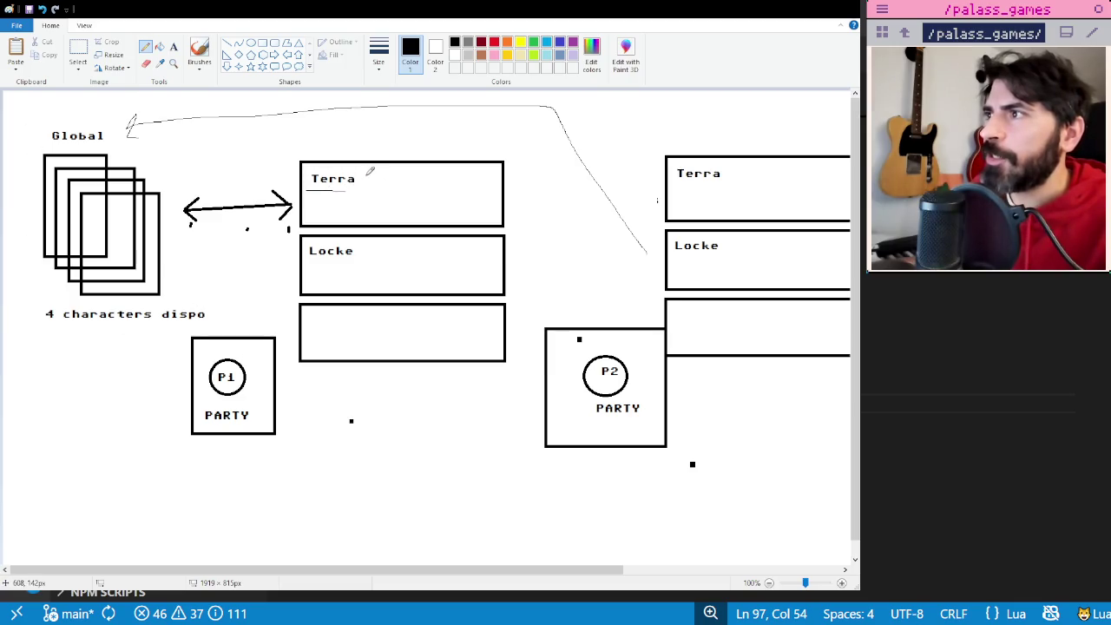
{"action": "left_click_drag", "start_coordinate": [395, 177], "coordinate": [416, 189]}
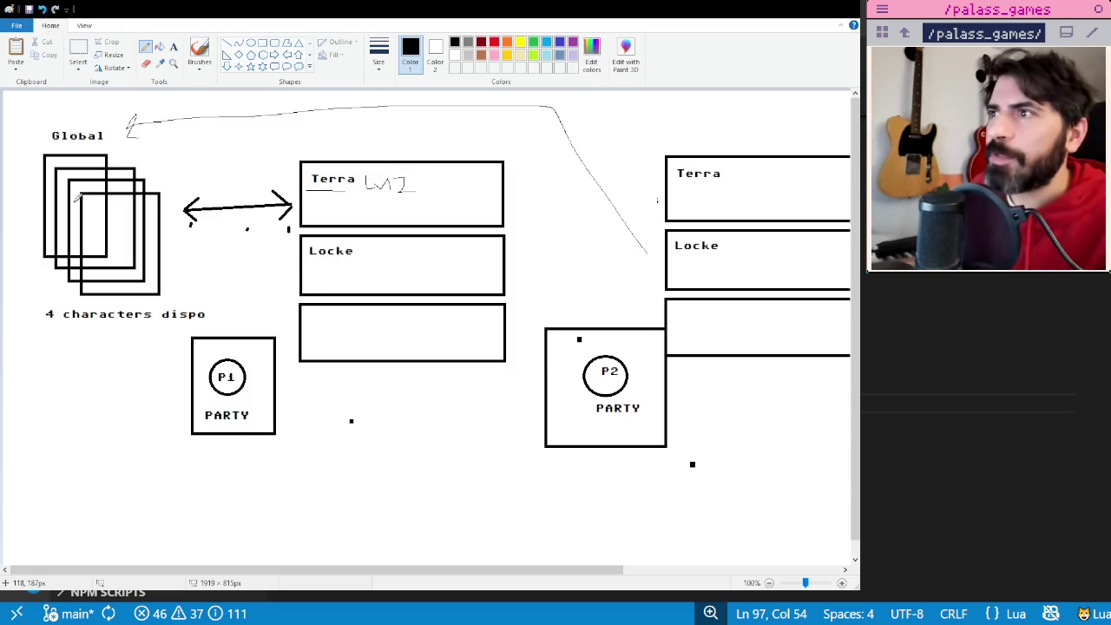
{"action": "left_click_drag", "start_coordinate": [728, 169], "coordinate": [740, 177]}
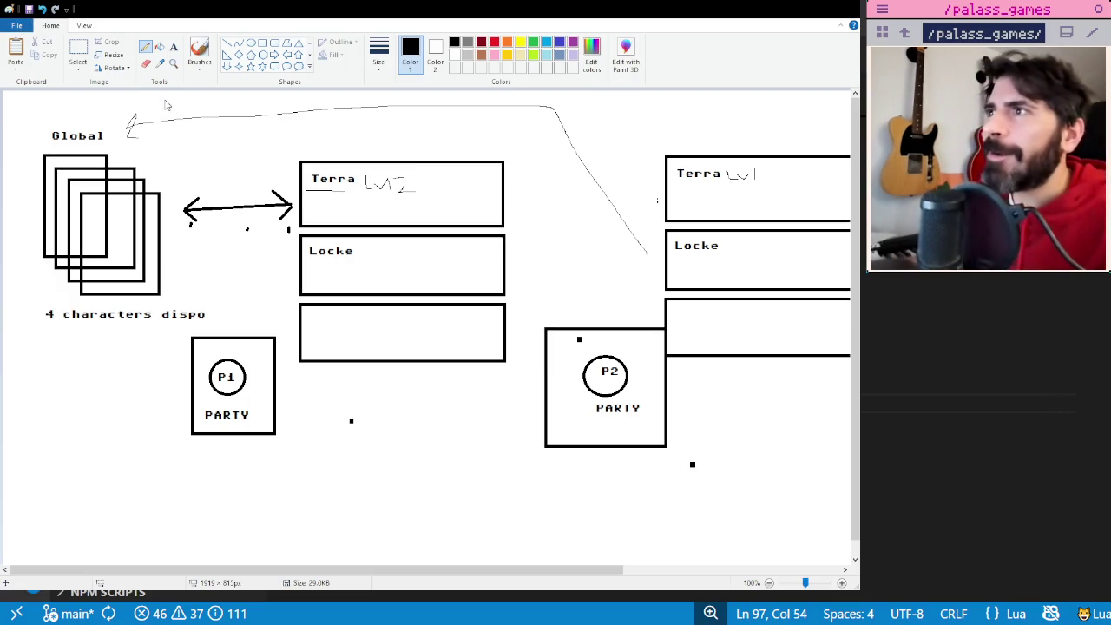
{"action": "key", "text": "alt+Tab"}
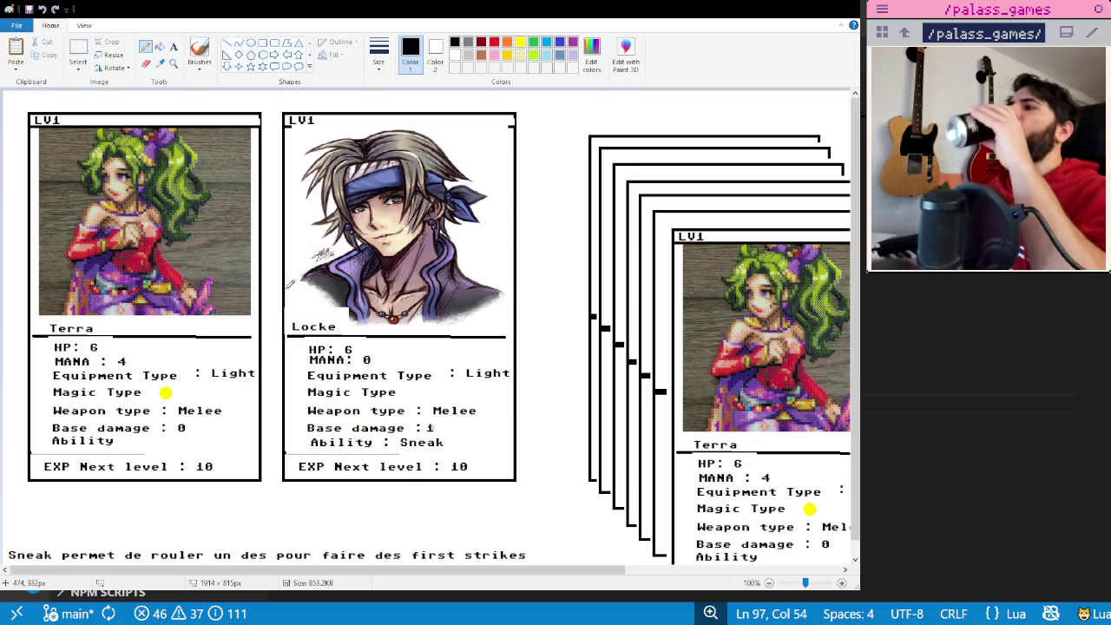
- View the finished Terra and Locke character cards with HP, MANA and weapon stats
{"action": "mouse_move", "coordinate": [571, 570]}
{"action": "left_mouse_down"}
{"action": "mouse_move", "coordinate": [788, 570]}
{"action": "mouse_move", "coordinate": [334, 527]}
{"action": "left_mouse_up"}
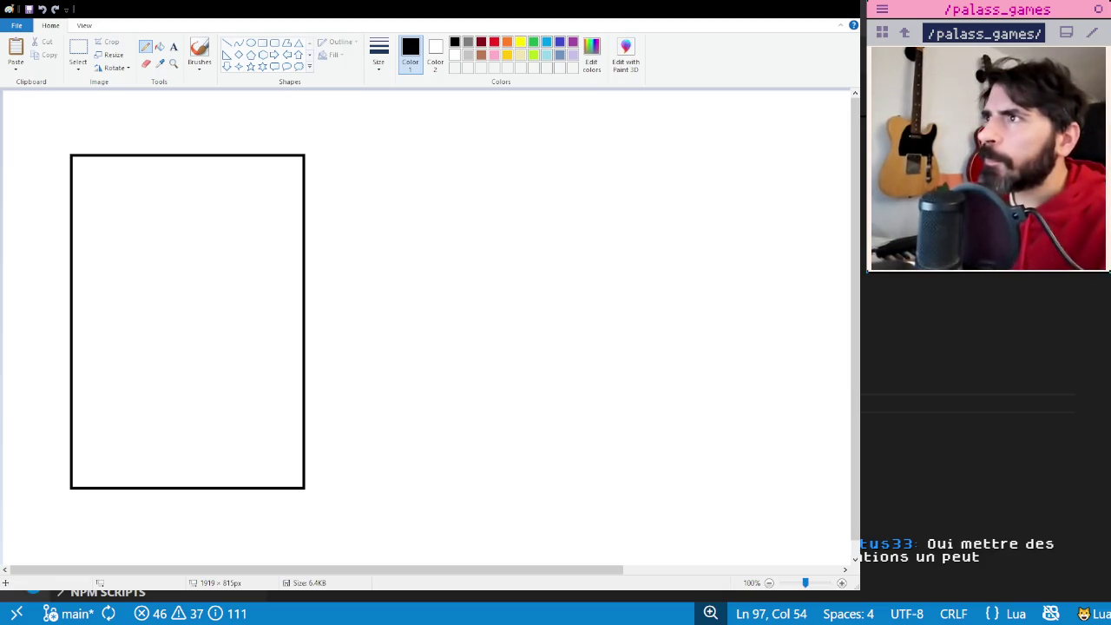
- Choose the Line tool for dividing the tall enemy card outline
{"action": "left_click", "coordinate": [226, 44]}
- Divide off a header strip with a line, label it LVL1, and paste a creature picture
{"action": "left_click_drag", "start_coordinate": [73, 173], "coordinate": [302, 171]}
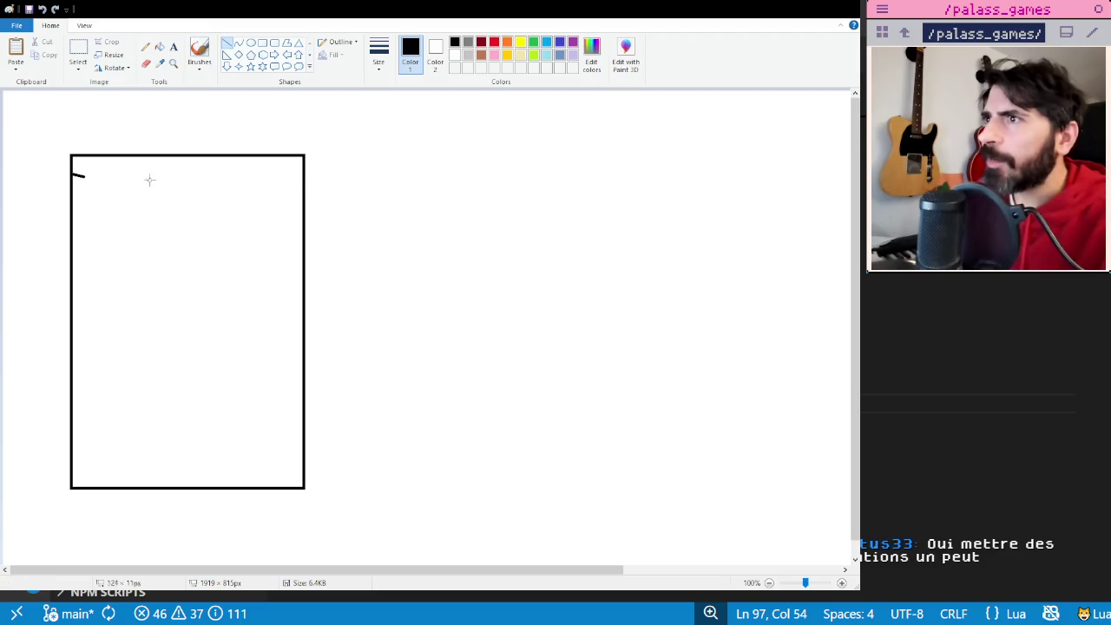
{"action": "left_click", "coordinate": [173, 46]}
{"action": "left_click_drag", "start_coordinate": [77, 156], "coordinate": [248, 172]}
{"action": "type", "text": "K"}
{"action": "key", "text": "BackSpace"}
{"action": "type", "text": "LVL1"}
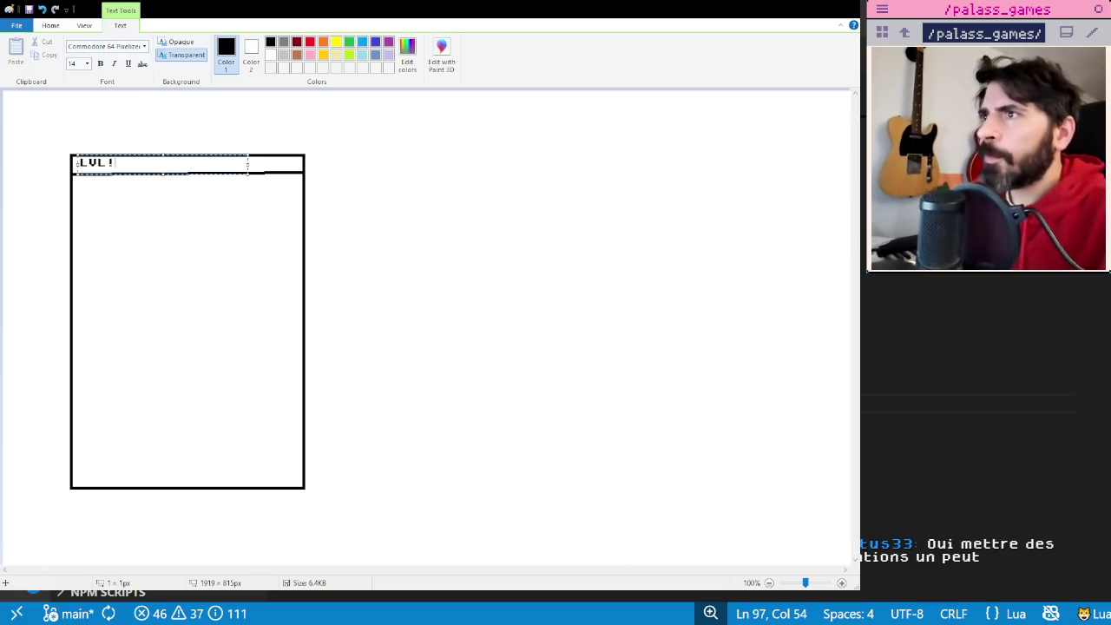
{"action": "left_click", "coordinate": [162, 513]}
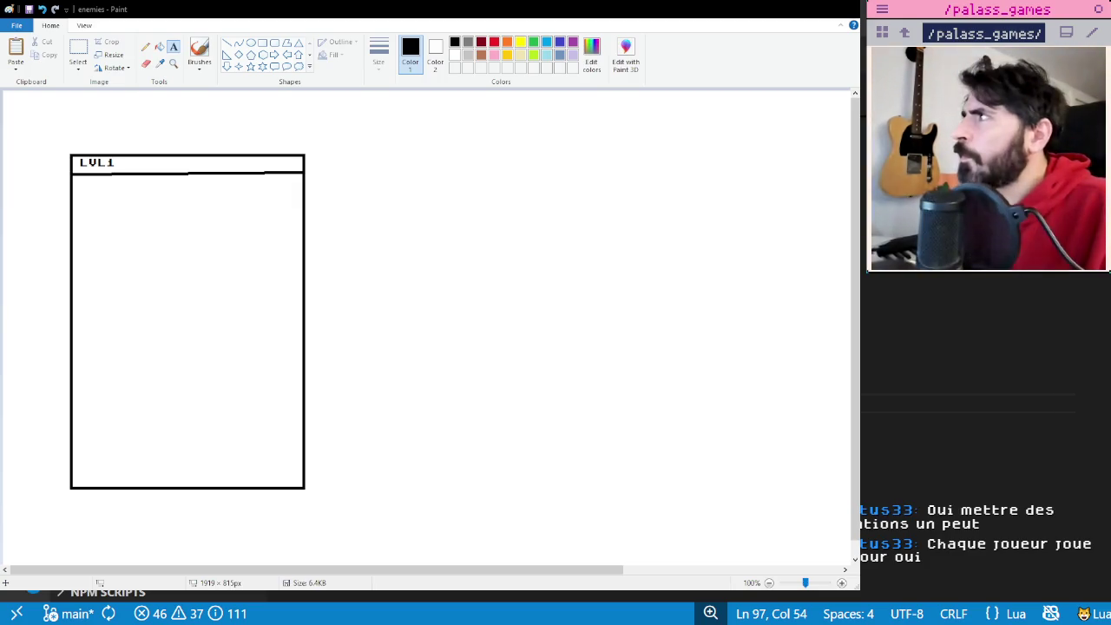
{"action": "key", "text": "ctrl+v"}
- Move the rat creature picture under the LVL1 header and enlarge it across the card width
{"action": "left_click_drag", "start_coordinate": [56, 144], "coordinate": [132, 233]}
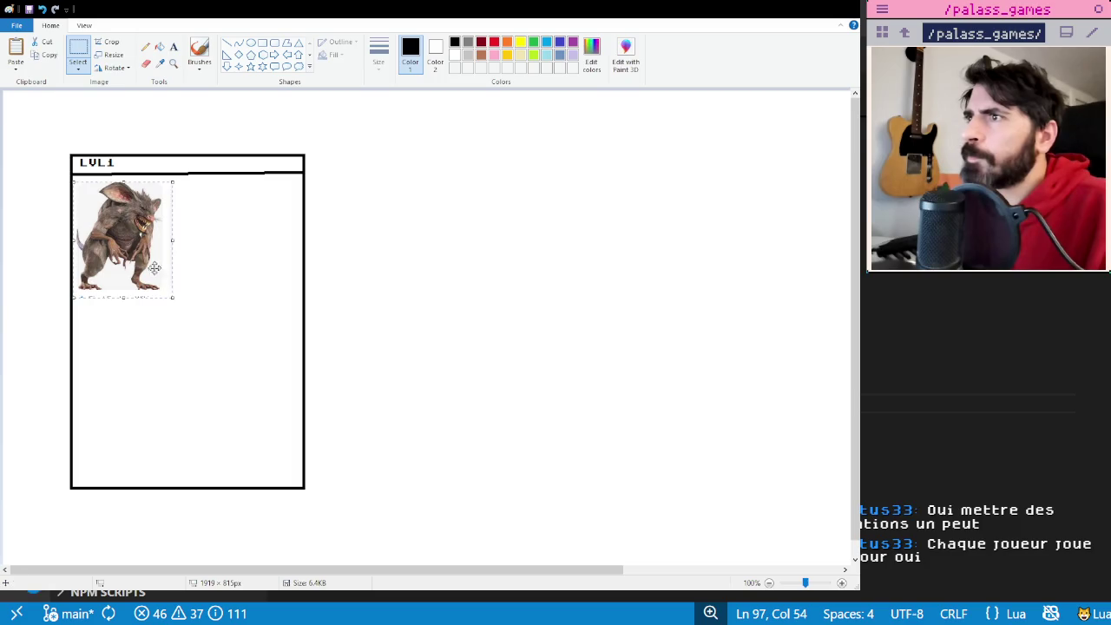
{"action": "mouse_move", "coordinate": [171, 298]}
{"action": "left_mouse_down"}
{"action": "mouse_move", "coordinate": [291, 335]}
{"action": "mouse_move", "coordinate": [271, 329]}
{"action": "left_mouse_up"}
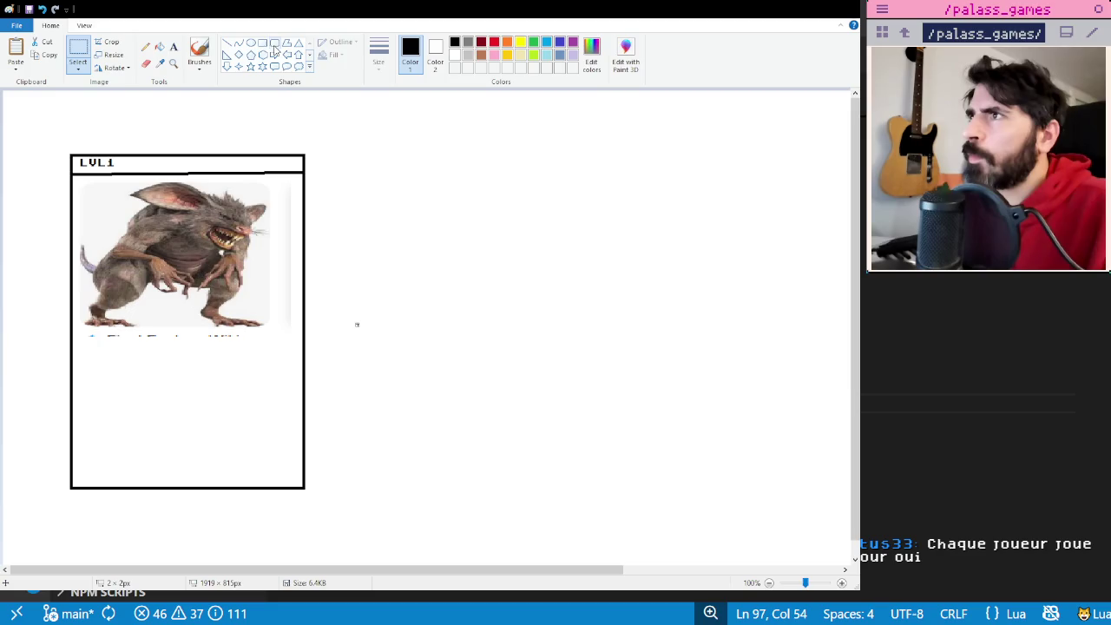
{"action": "left_click_drag", "start_coordinate": [69, 334], "coordinate": [297, 337]}
{"action": "left_click", "coordinate": [228, 44]}
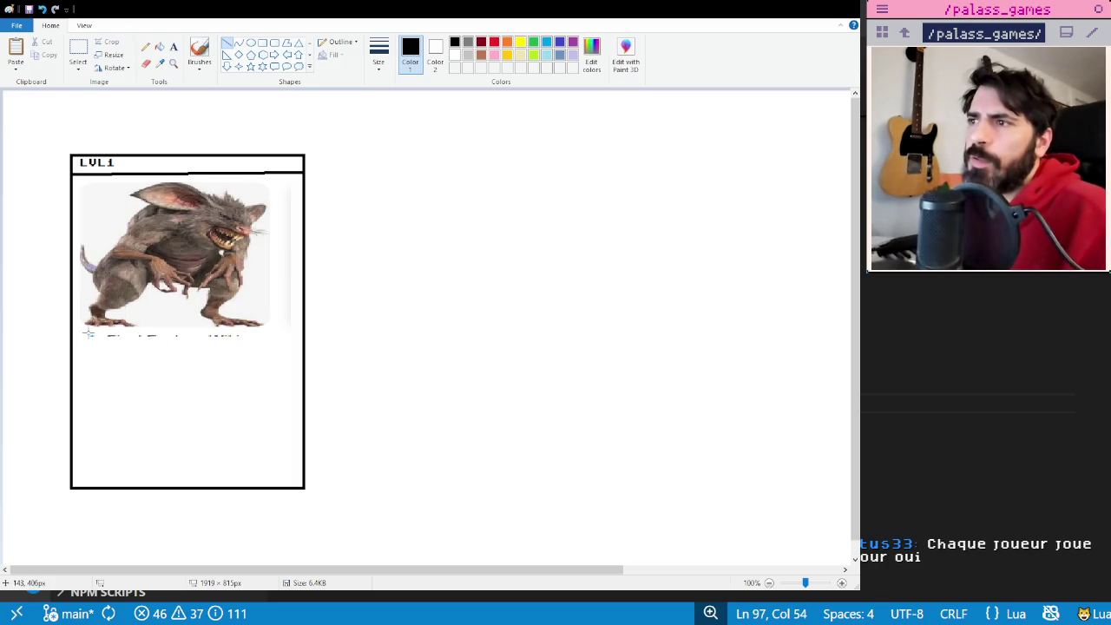
{"action": "left_click_drag", "start_coordinate": [71, 336], "coordinate": [302, 336]}
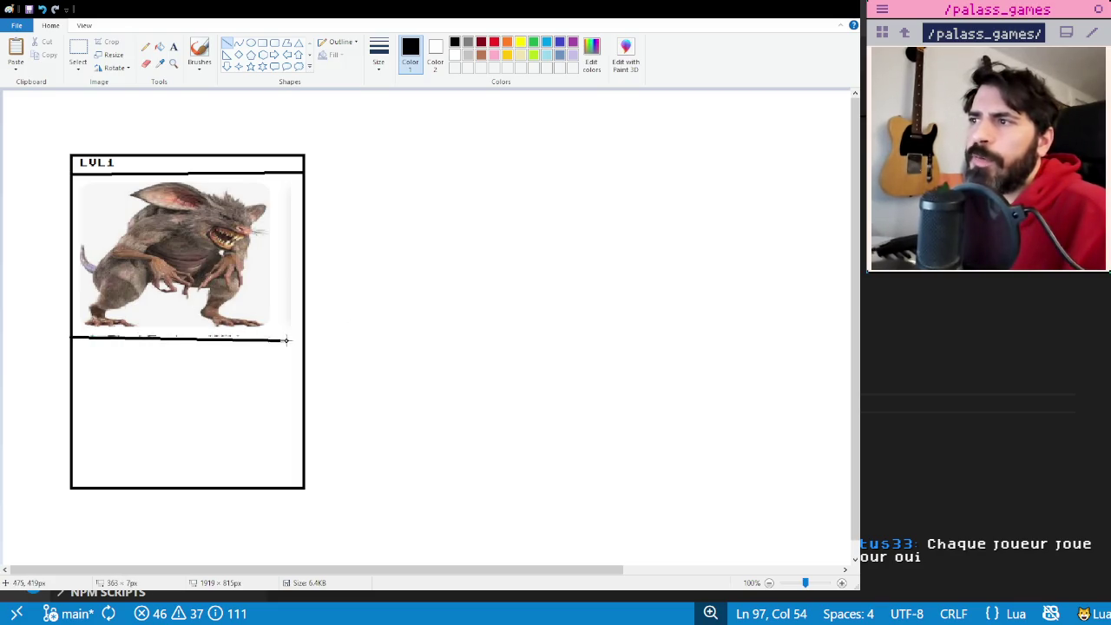
{"action": "left_click", "coordinate": [524, 336]}
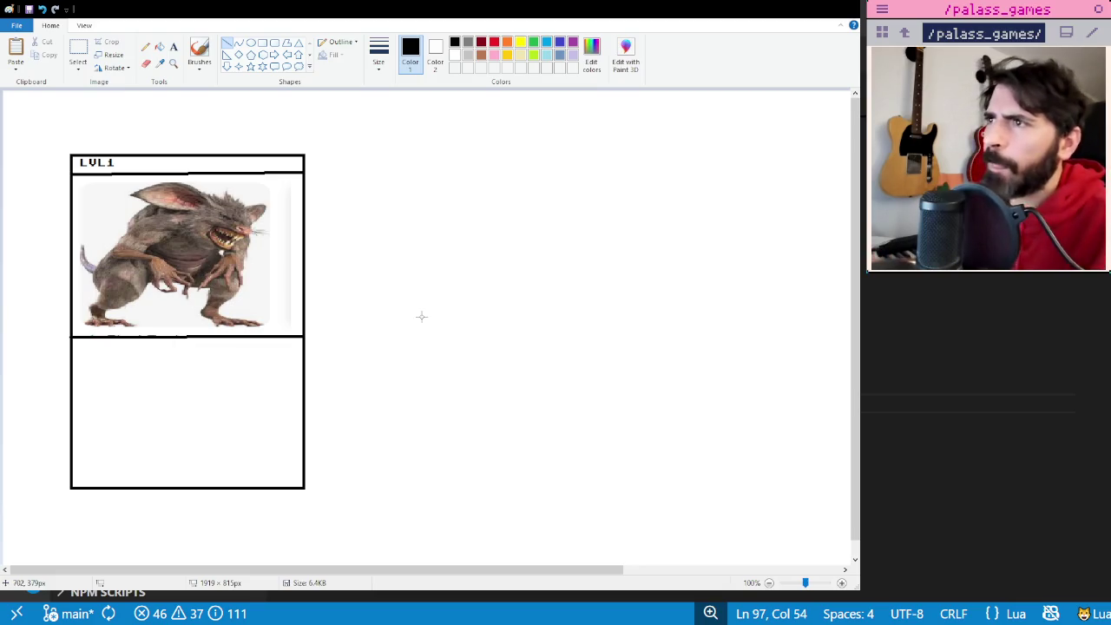
{"action": "left_click", "coordinate": [173, 47]}
- Type RAT and HP : 3 on separate lines in the card's lower panel
{"action": "left_click", "coordinate": [83, 345]}
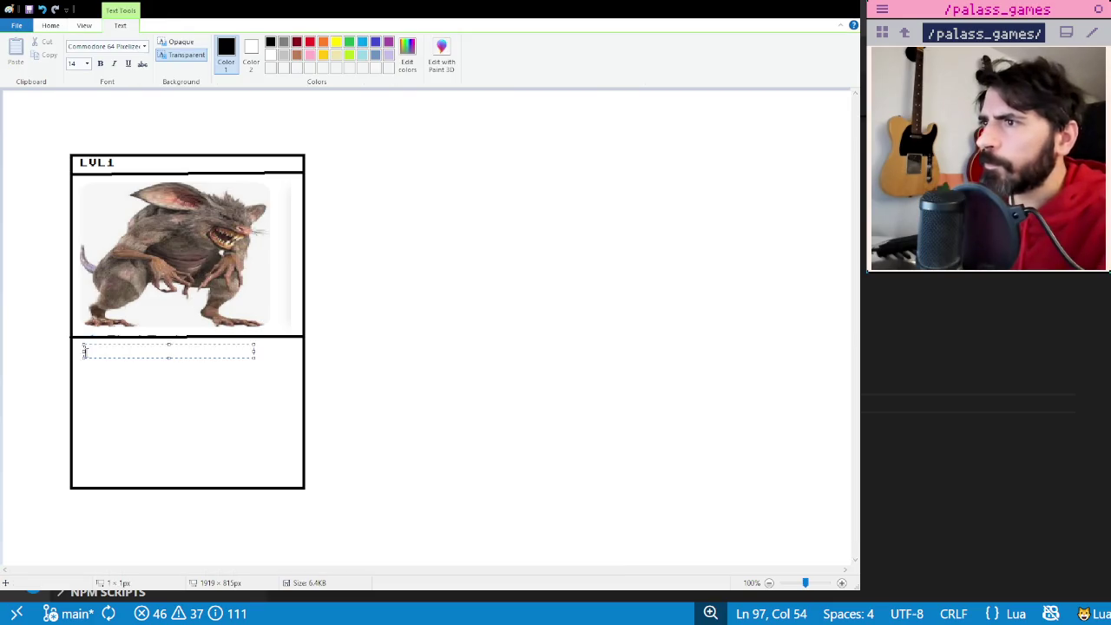
{"action": "type", "text": "RAT"}
{"action": "key", "text": "Return"}
{"action": "type", "text": "PH"}
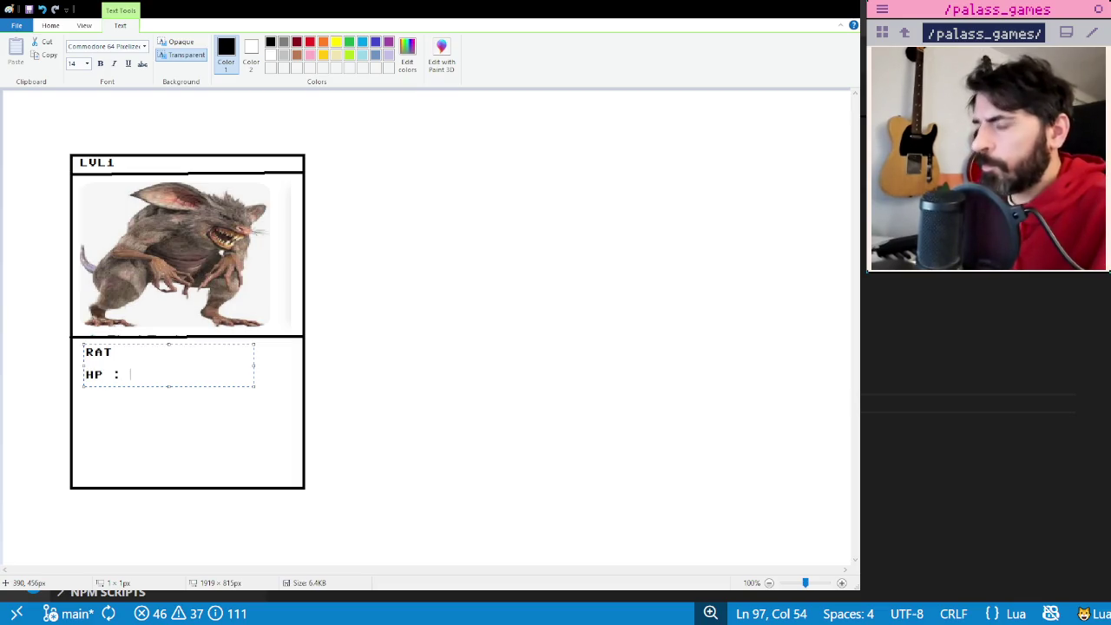
{"action": "type", "text": "3"}
{"action": "key", "text": "Return"}
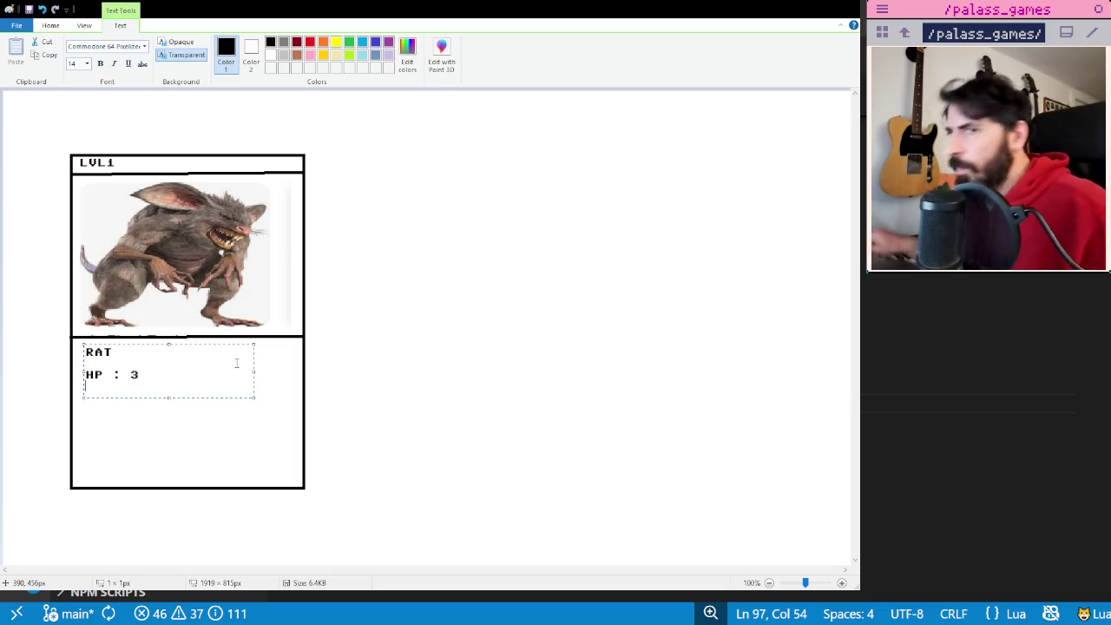
- Add the lines TYPE : Melee and Weak : Fire beneath HP, then commit the text
{"action": "type", "text": "TYPE : Melee"}
{"action": "key", "text": "Return"}
{"action": "type", "text": "Weak : f"}
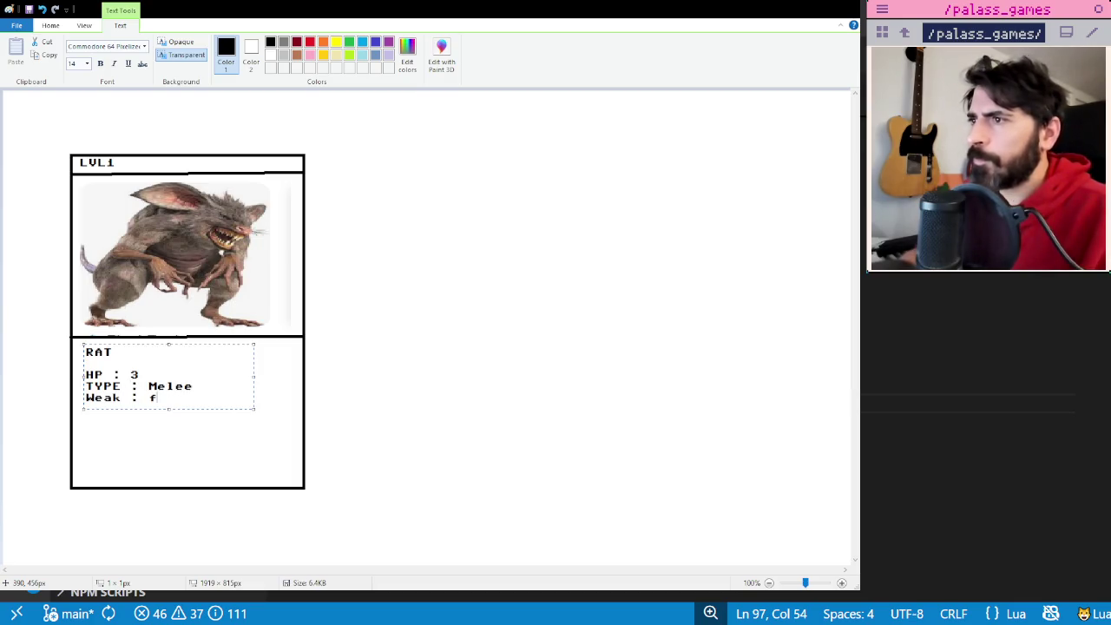
{"action": "key", "text": "BackSpace"}
{"action": "type", "text": "Fire"}
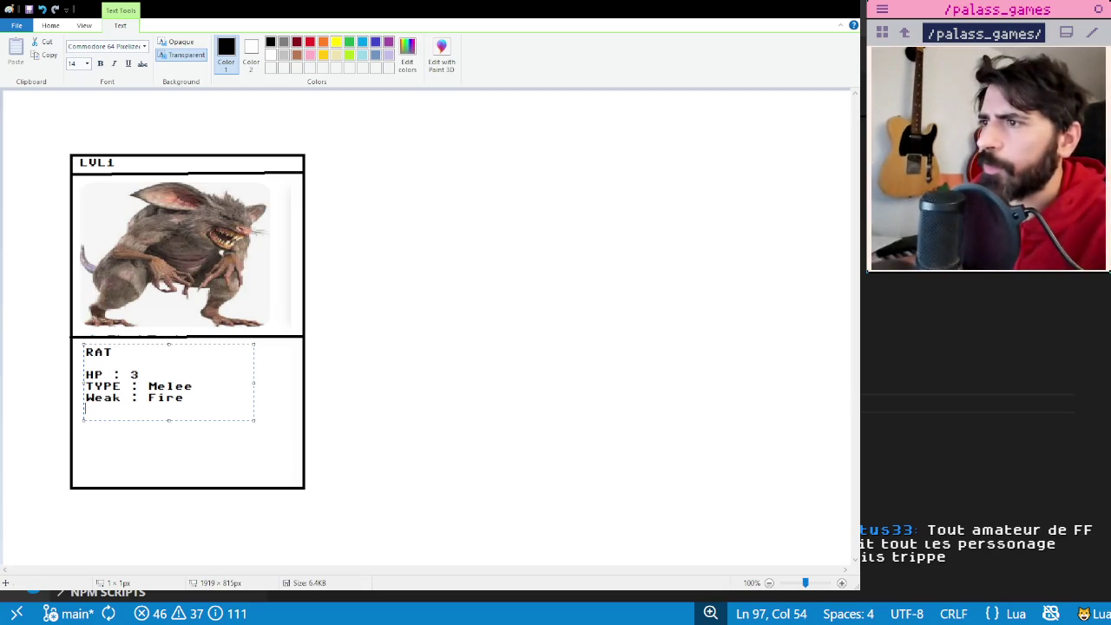
{"action": "left_click", "coordinate": [20, 300]}
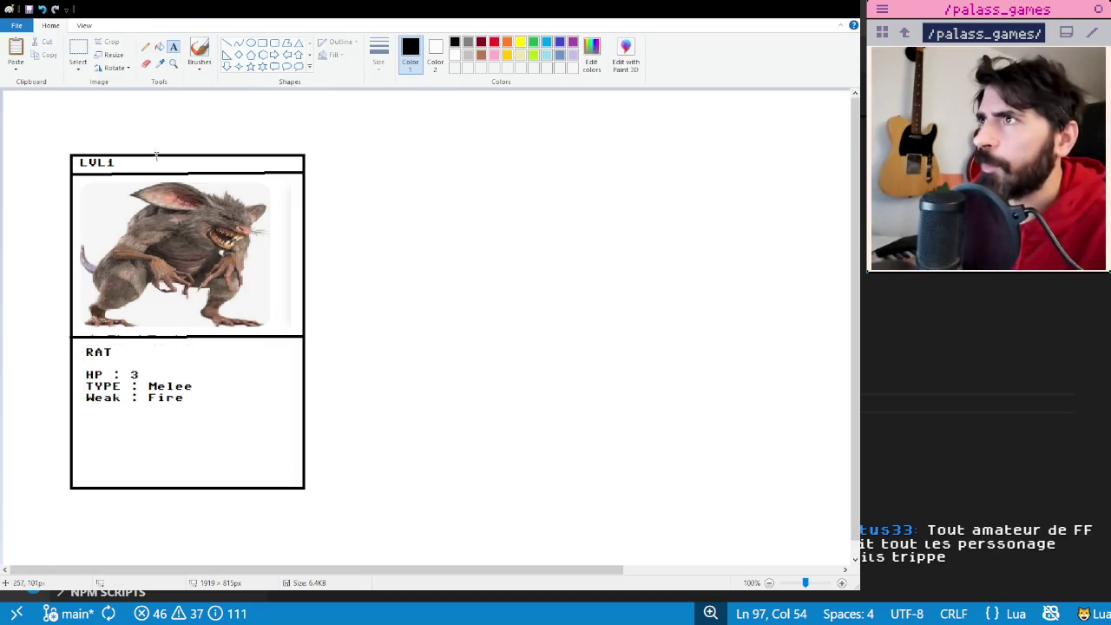
- Type Exp : 1 along the bottom of the rat card's lower panel
{"action": "left_click", "coordinate": [82, 472]}
{"action": "type", "text": "Exp : 1"}
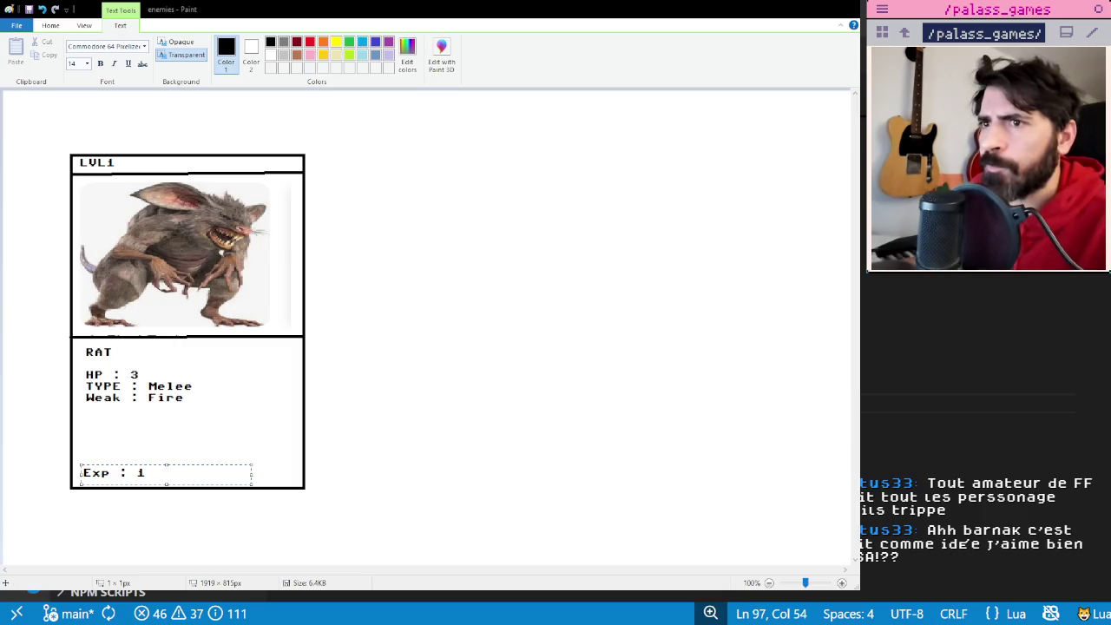
{"action": "key", "text": "Escape"}
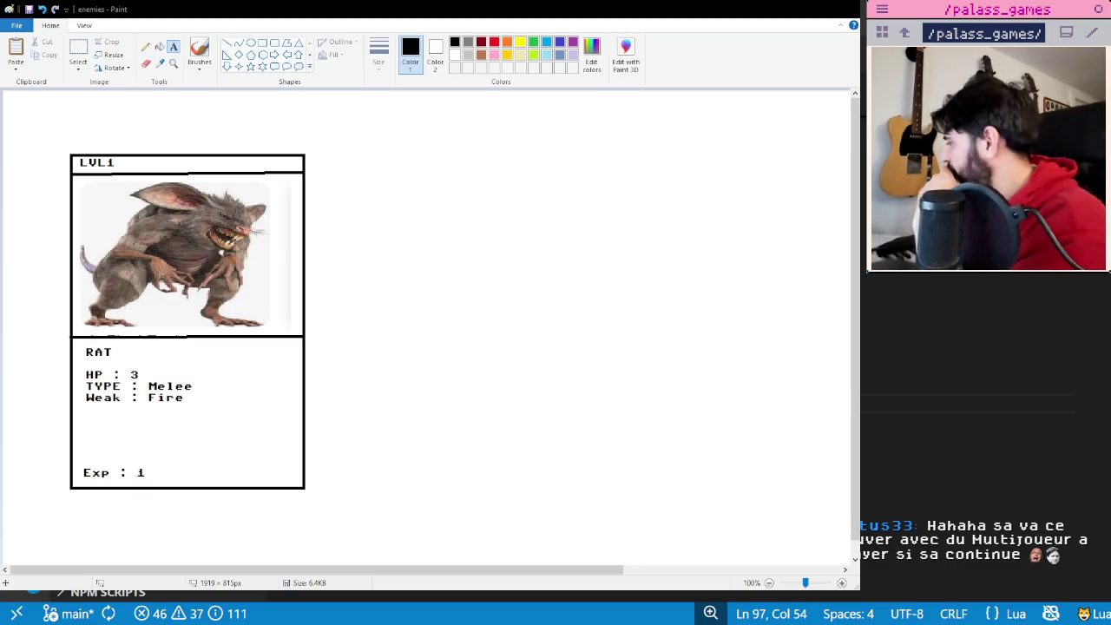
{"action": "left_click", "coordinate": [372, 392]}
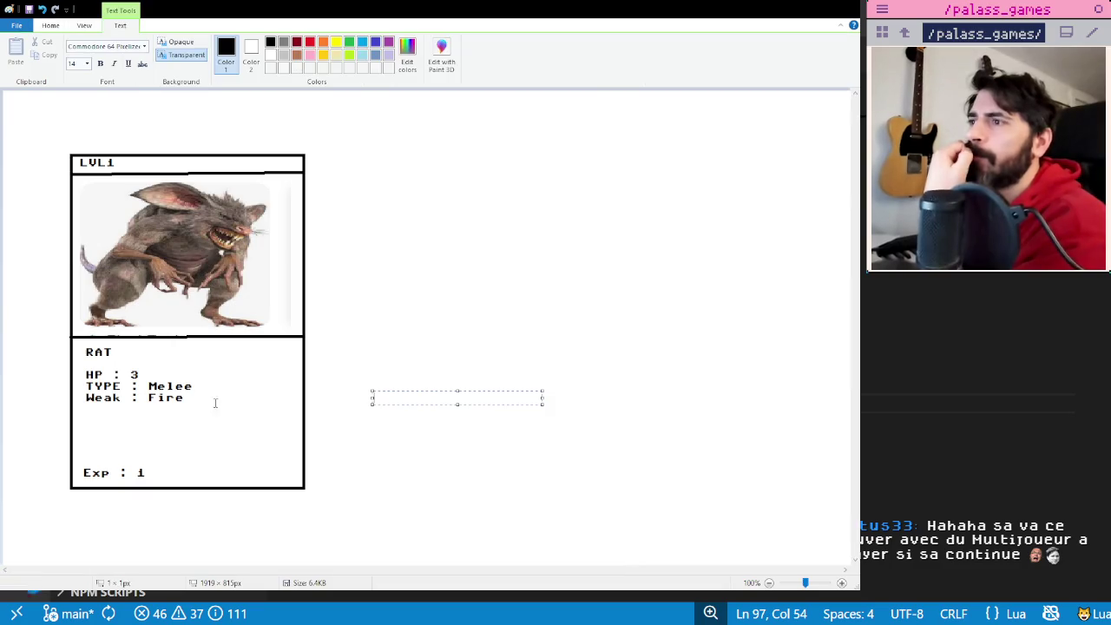
- Write the note 'Exp cest le nombre de token que tu recois a fin' under the rat card
{"action": "left_click", "coordinate": [147, 513]}
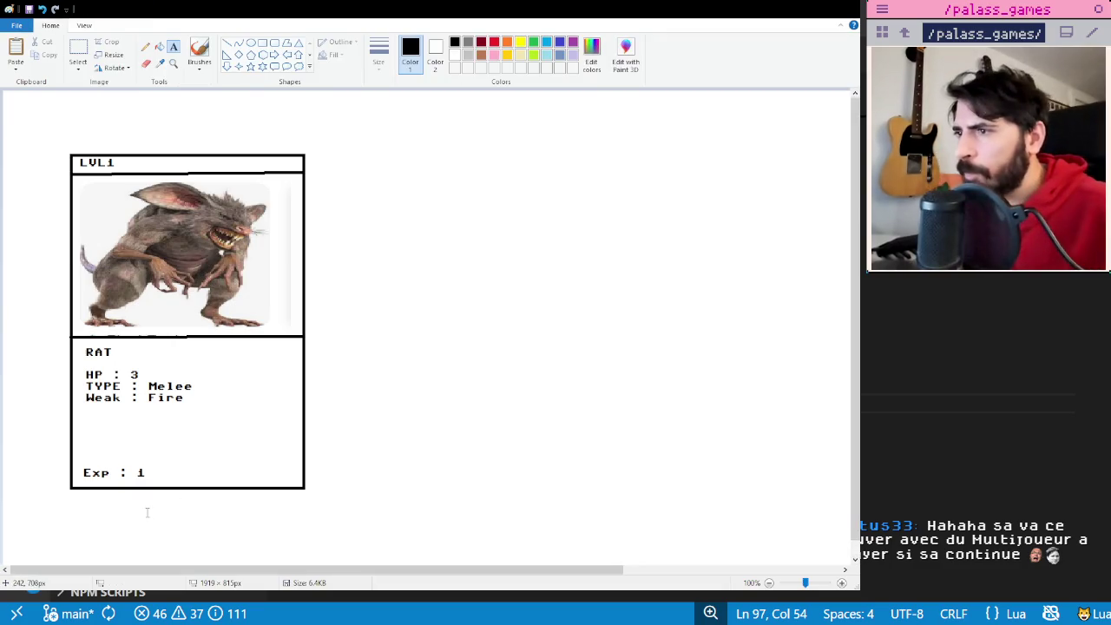
{"action": "left_click", "coordinate": [89, 513]}
{"action": "type", "text": "Exp cest le nombre de token que tu recois a fin"}
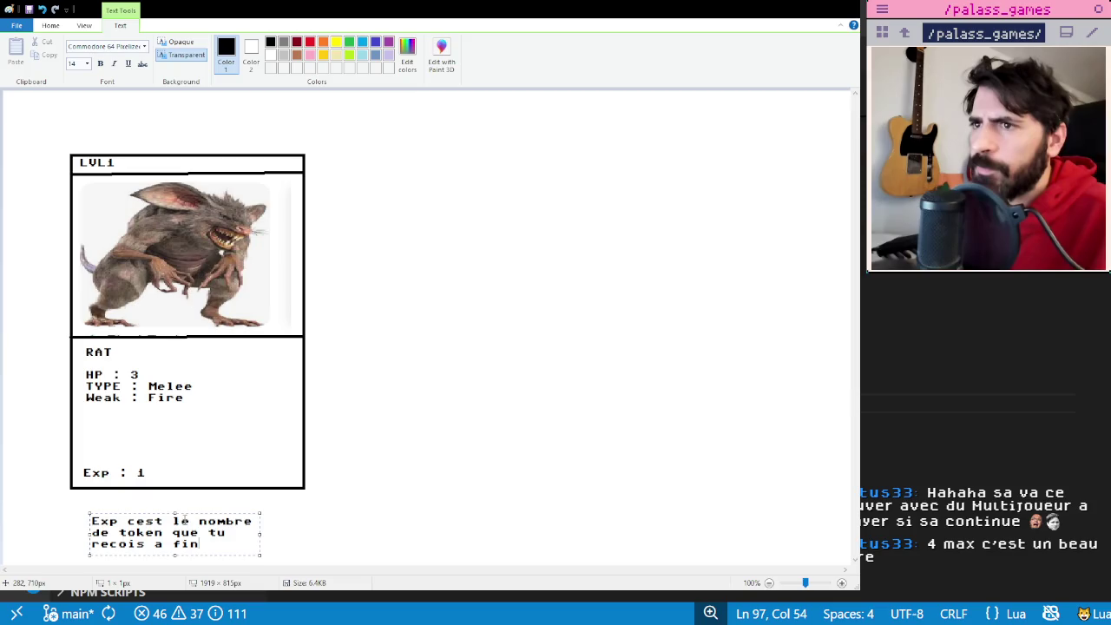
{"action": "left_click_drag", "start_coordinate": [203, 512], "coordinate": [183, 510]}
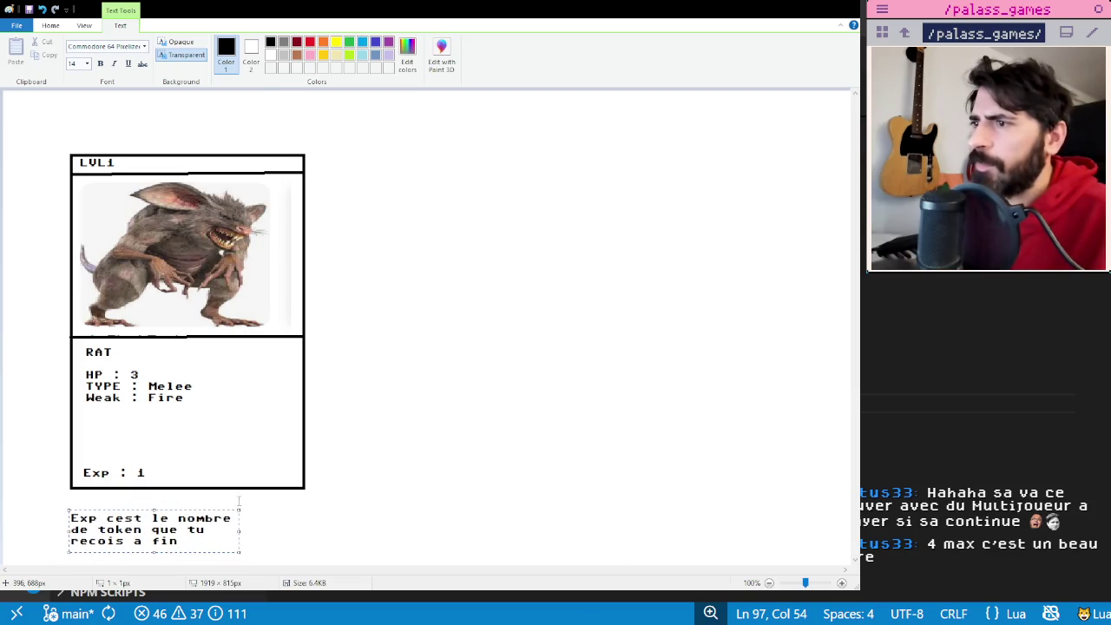
{"action": "left_click", "coordinate": [238, 501]}
{"action": "scroll", "coordinate": [372, 293], "scroll_direction": "down", "scroll_amount": 1}
{"action": "scroll", "coordinate": [223, 417], "scroll_direction": "up", "scroll_amount": 1}
{"action": "scroll", "coordinate": [232, 508], "scroll_direction": "down", "scroll_amount": 1}
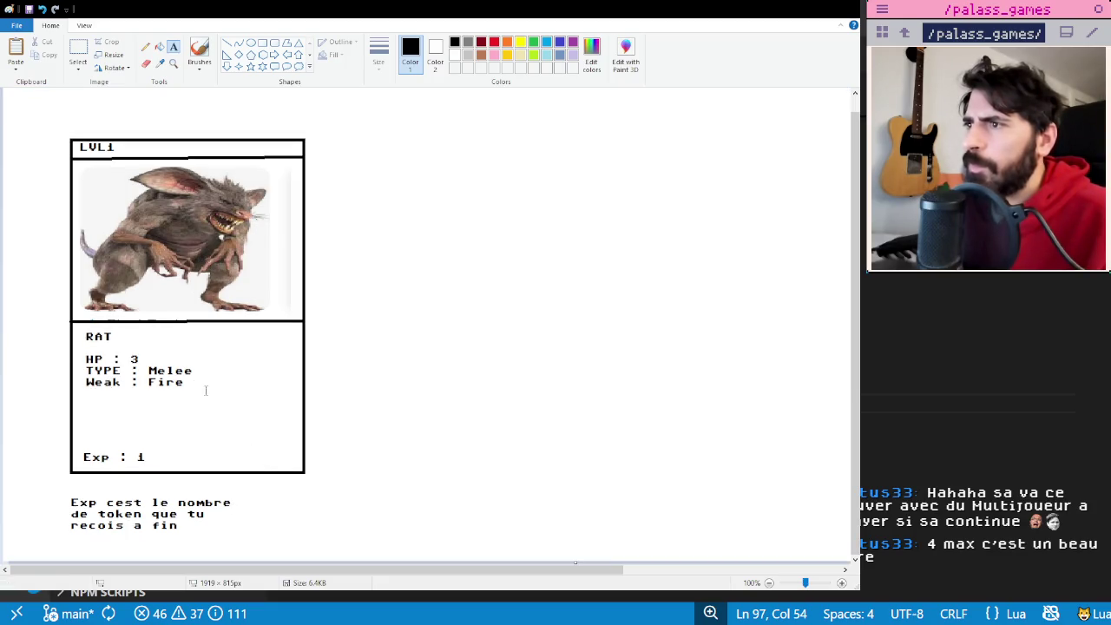
{"action": "left_click_drag", "start_coordinate": [329, 495], "coordinate": [502, 513]}
- Type 'Le weak, ca permet un double roll de de 6 cumulatif' beside the Exp note
{"action": "type", "text": "Le weak, ca permet"}
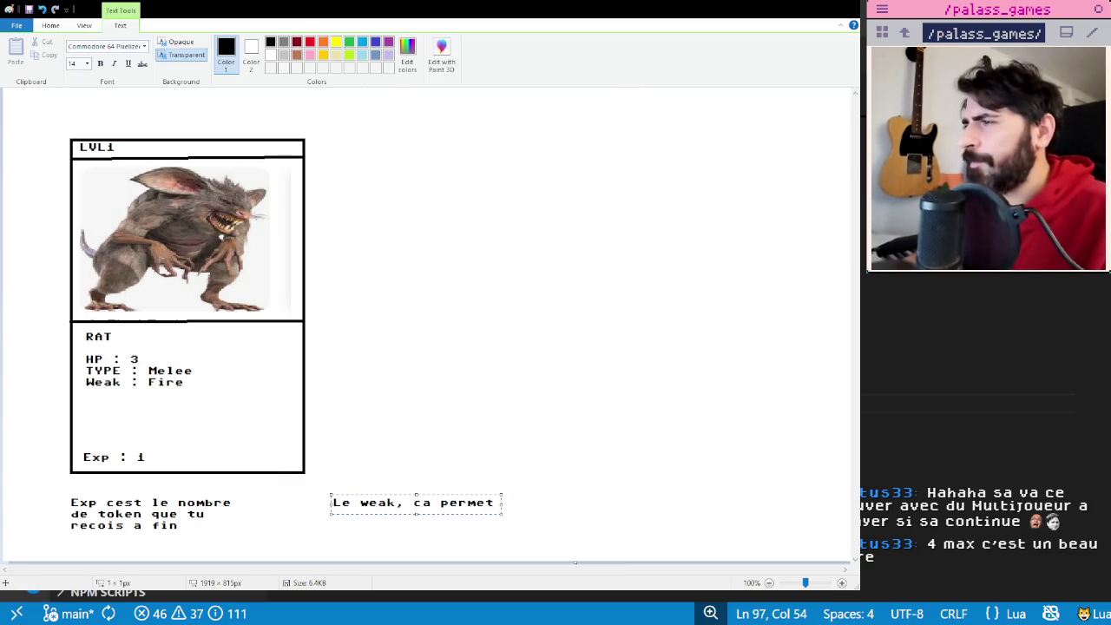
{"action": "type", "text": " un double roll d"}
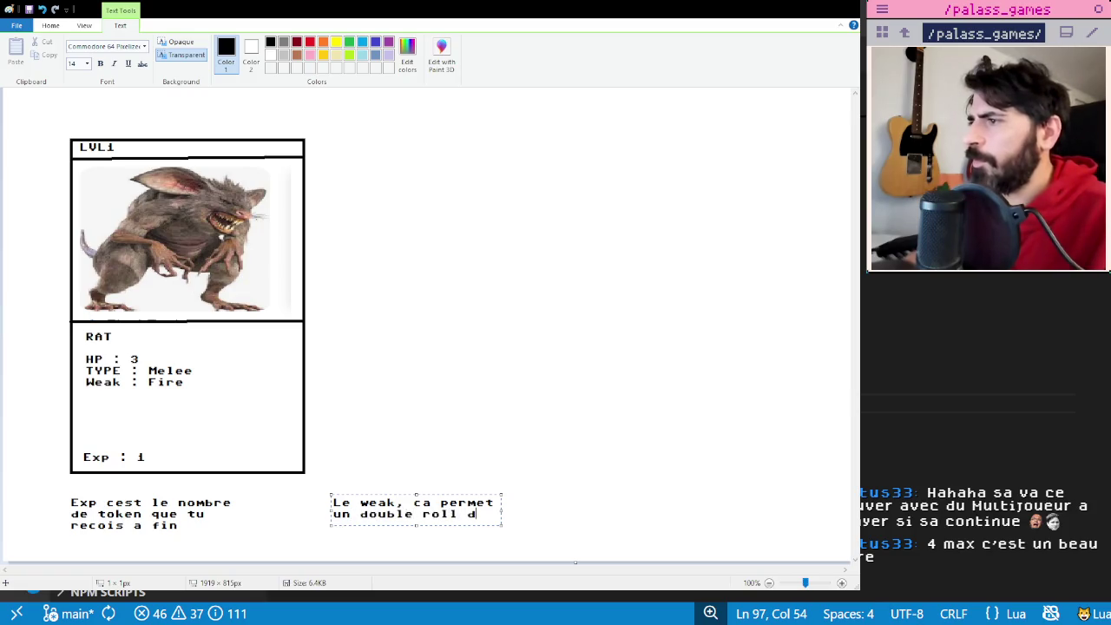
{"action": "type", "text": "e de 6"}
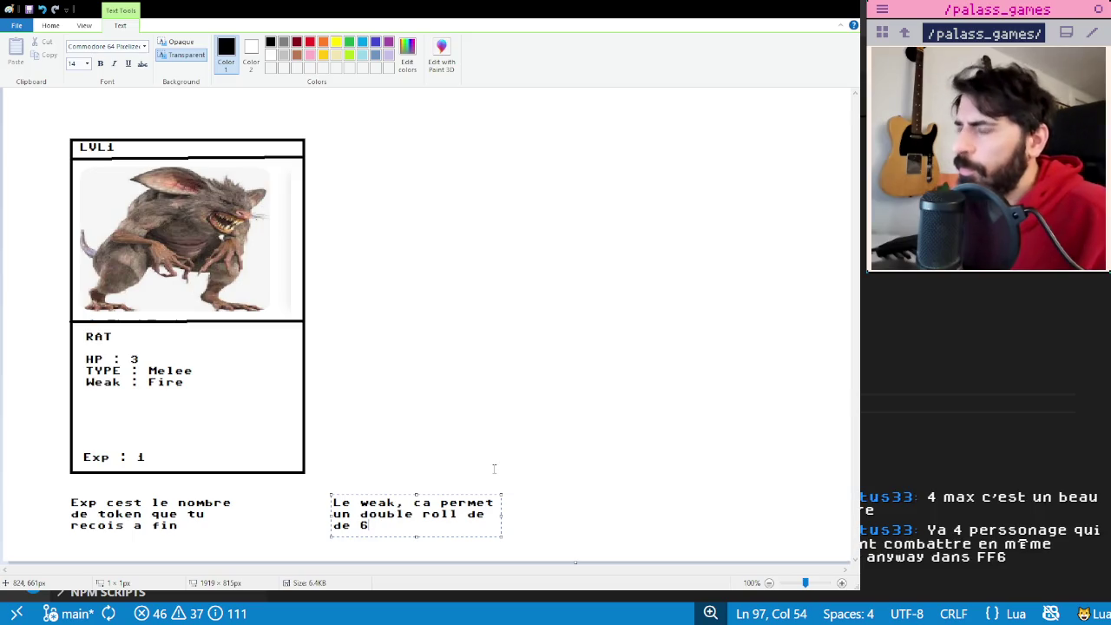
{"action": "type", "text": "cumulatif"}
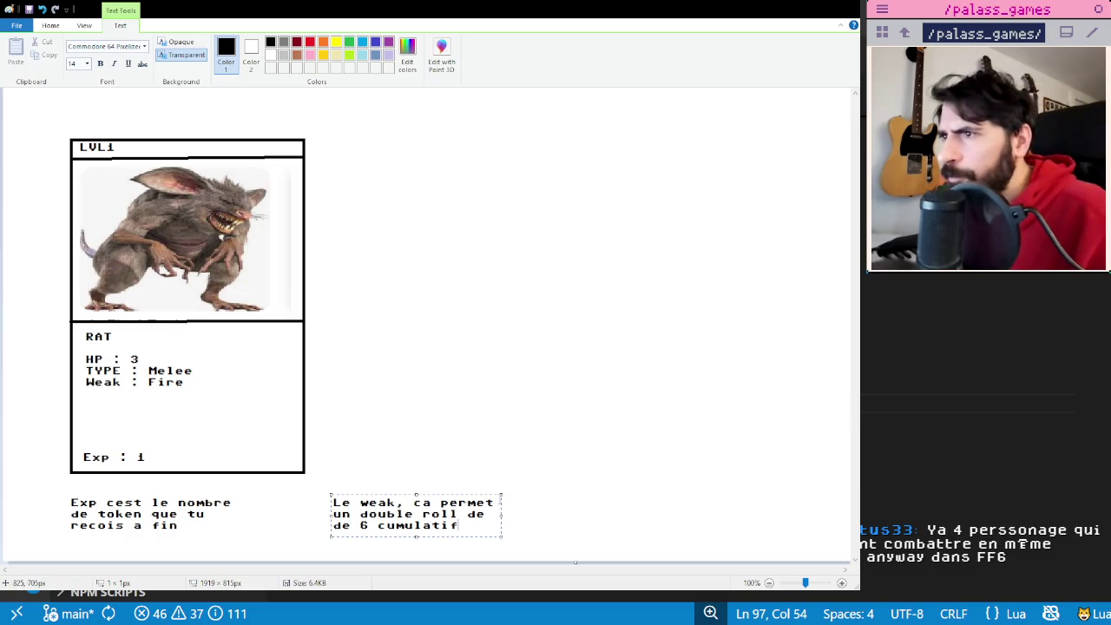
{"action": "left_click", "coordinate": [490, 436]}
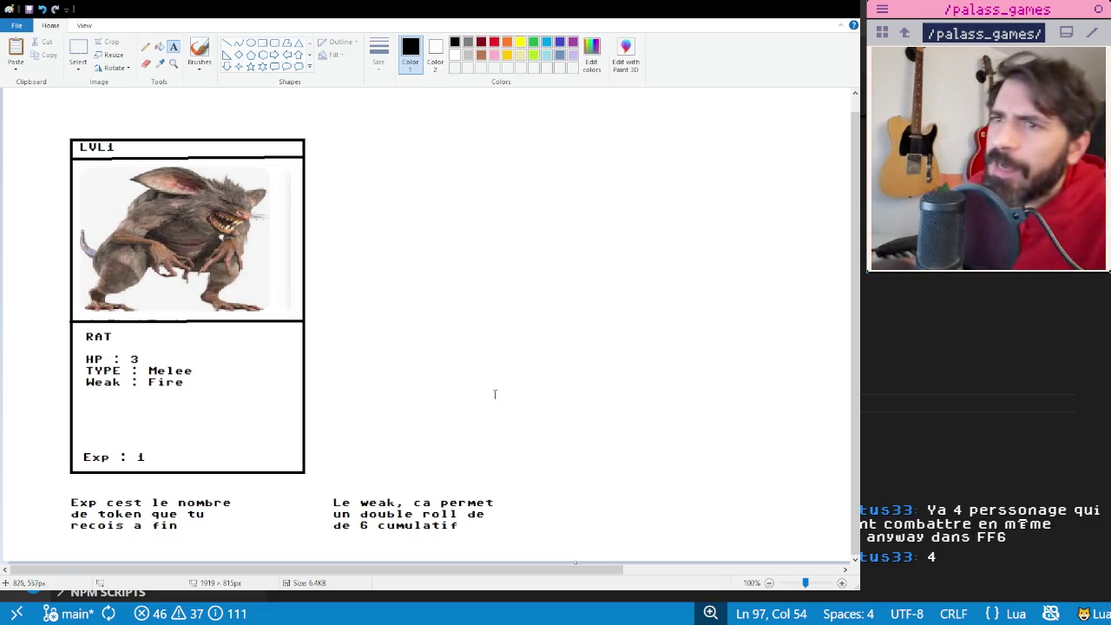
- Beside the card's top, write the combat-start rule on rolling for and drawing enemy cards
{"action": "left_click", "coordinate": [409, 365]}
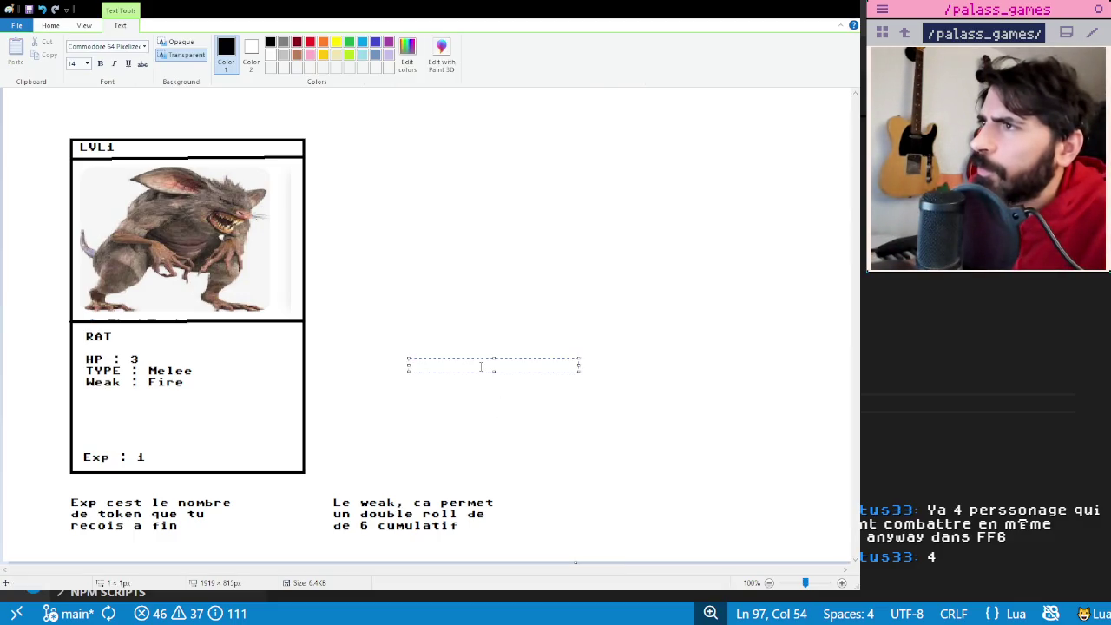
{"action": "left_click", "coordinate": [377, 241]}
{"action": "left_click", "coordinate": [351, 150]}
{"action": "type", "text": "Au debut dun comb"}
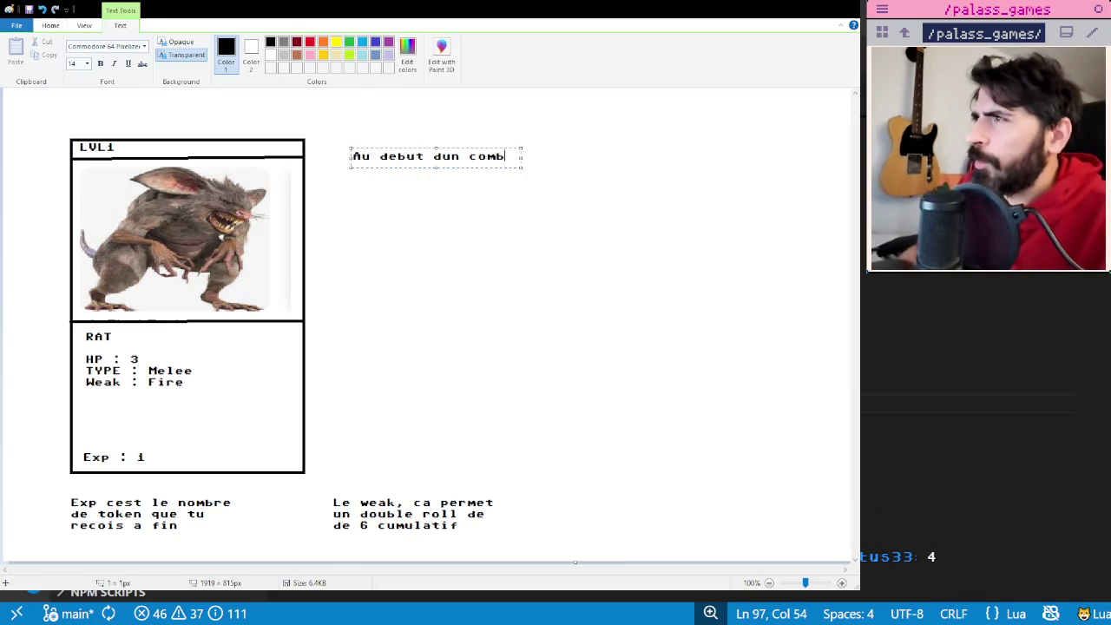
{"action": "type", "text": "at tu roll pour savoir le nomb"}
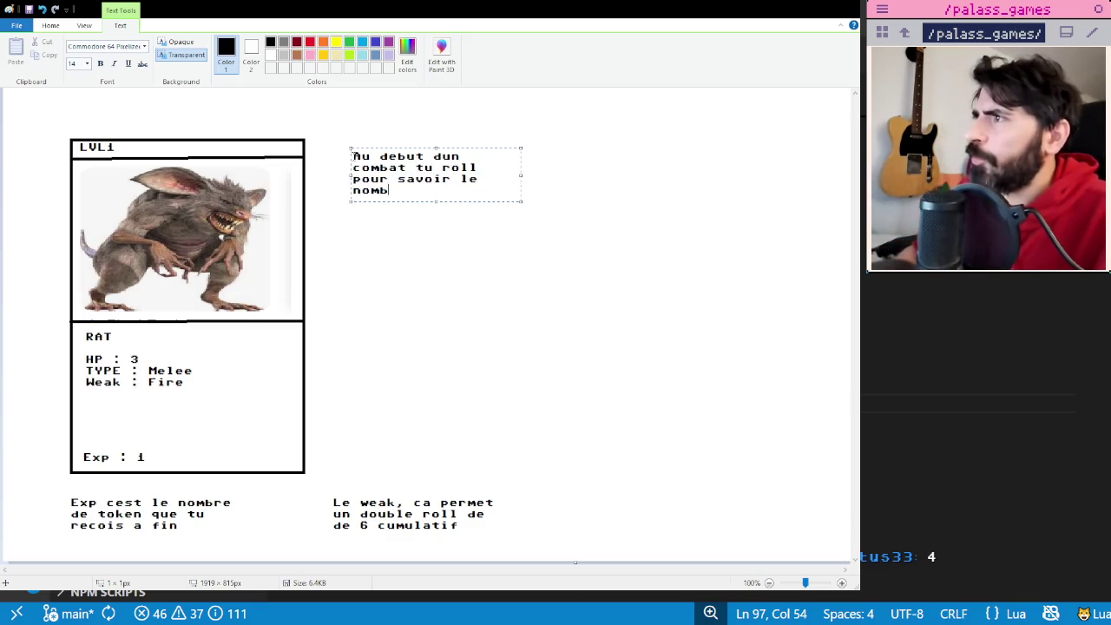
{"action": "type", "text": "re denemies. tu pig"}
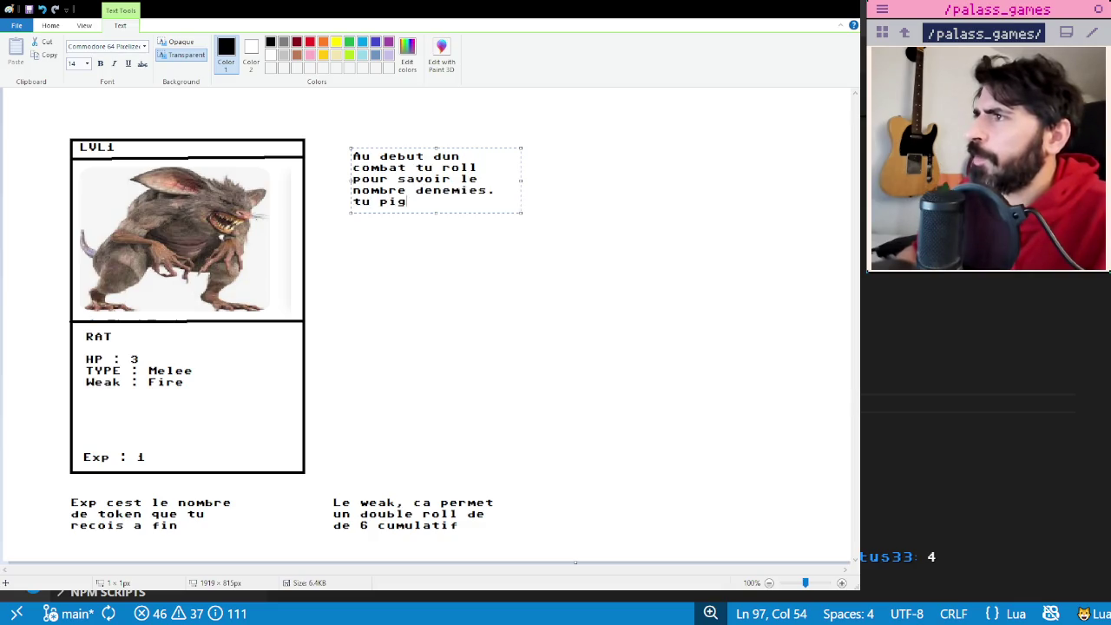
{"action": "type", "text": "es le nombre de carte enemies c"}
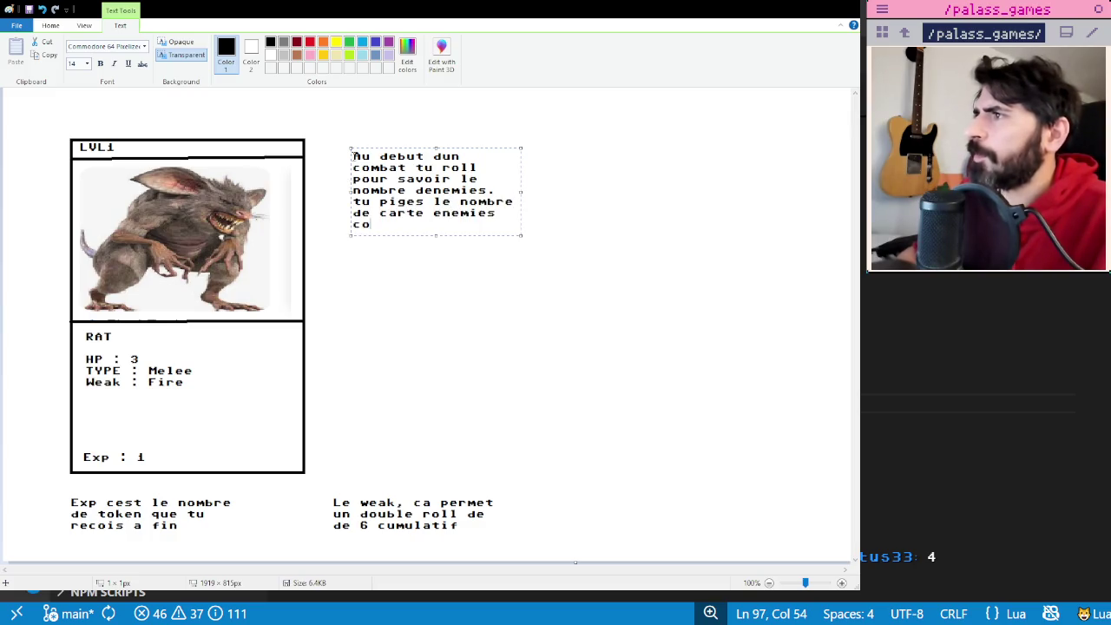
{"action": "type", "text": "orrespondant."}
{"action": "key", "text": "Return"}
{"action": "type", "text": "des 6 '"}
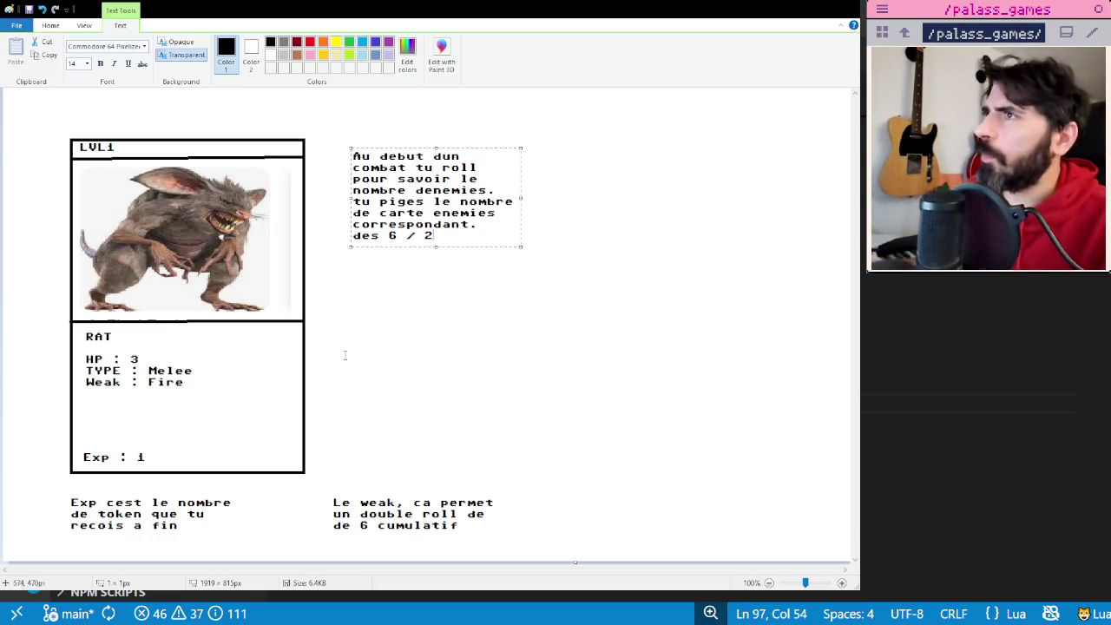
{"action": "left_click", "coordinate": [431, 428]}
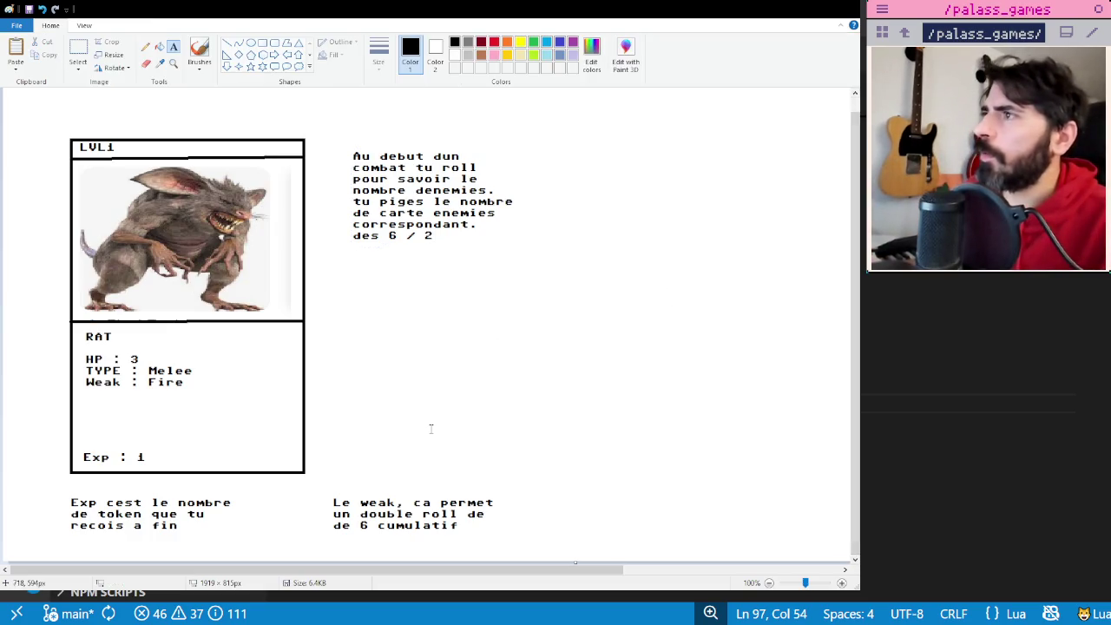
{"action": "left_click", "coordinate": [356, 281]}
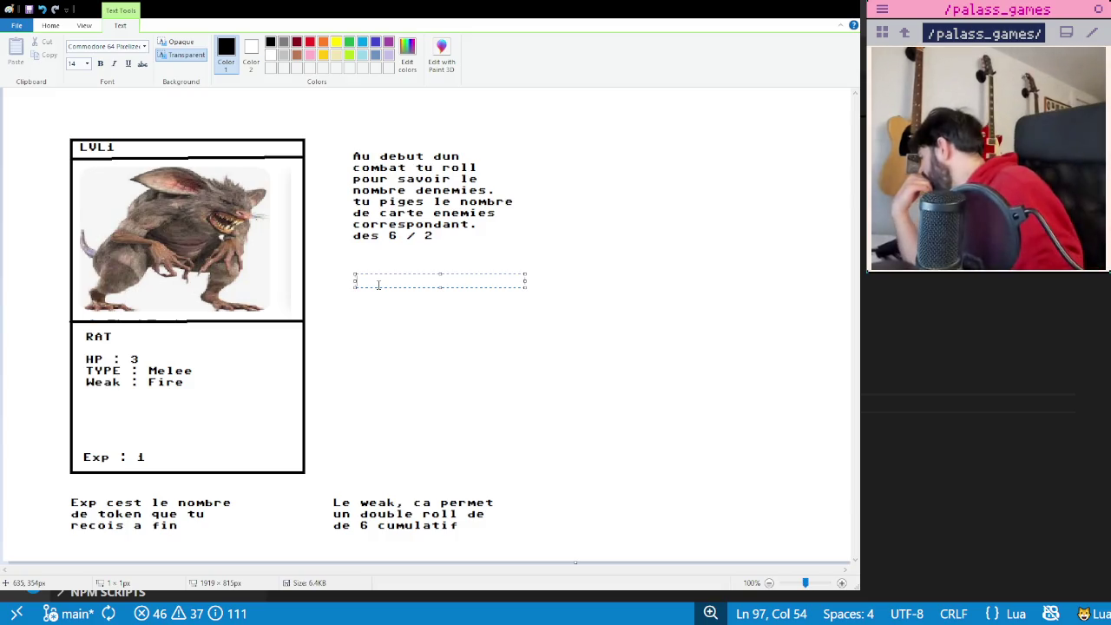
{"action": "type", "text": "A la fin du combat"}
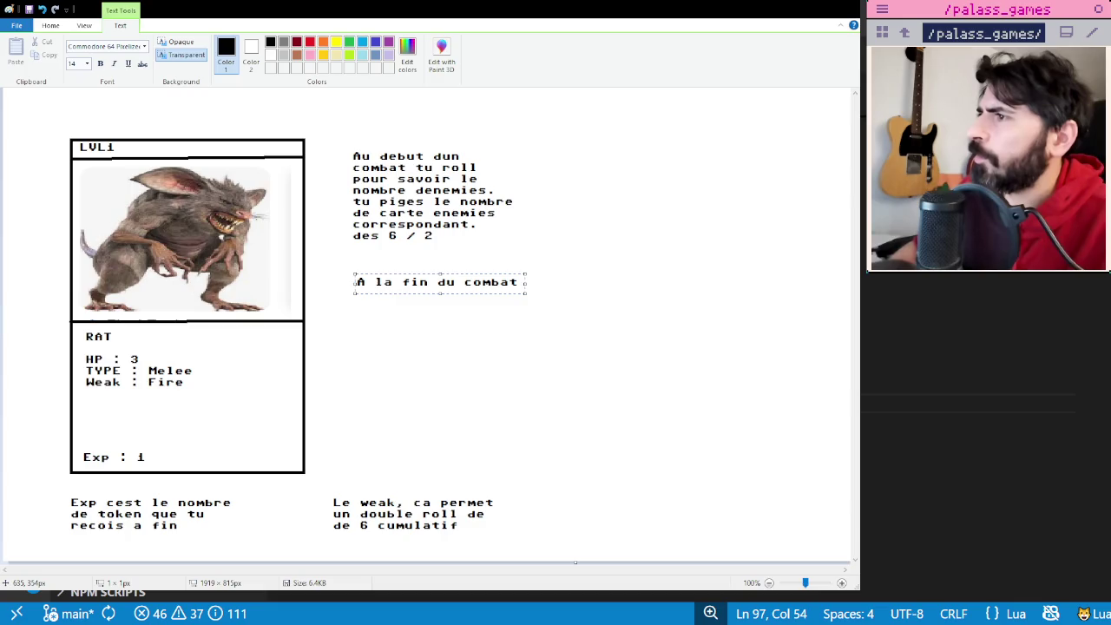
{"action": "type", "text": " tu roll pour svoir"}
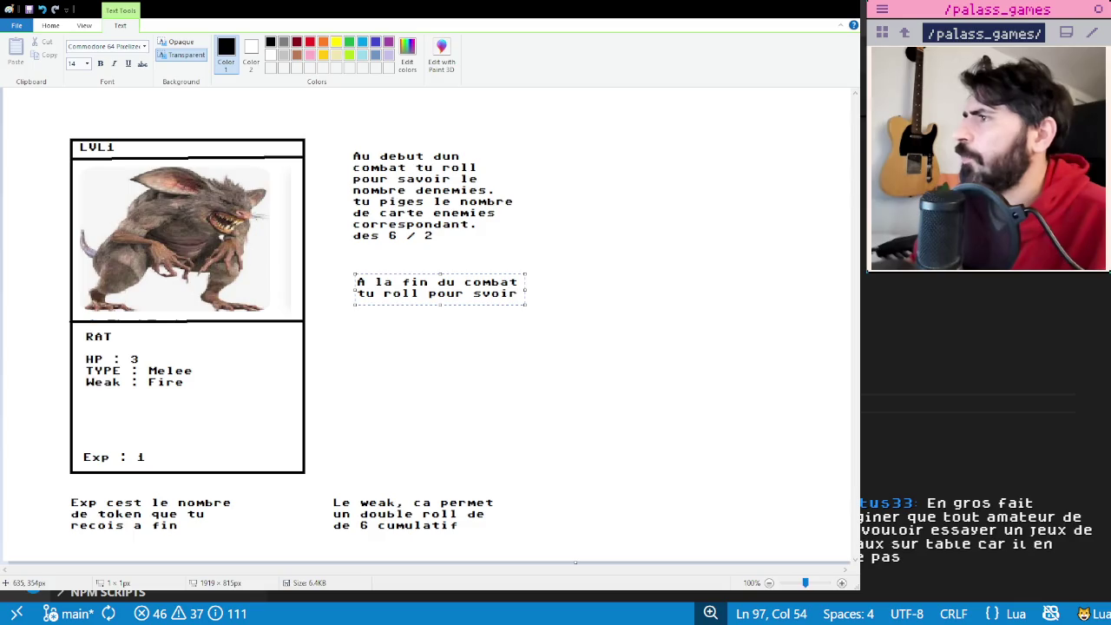
{"action": "key", "text": "BackSpace"}
{"action": "key", "text": "BackSpace"}
{"action": "key", "text": "BackSpace"}
{"action": "key", "text": "BackSpace"}
{"action": "type", "text": "avoir"}
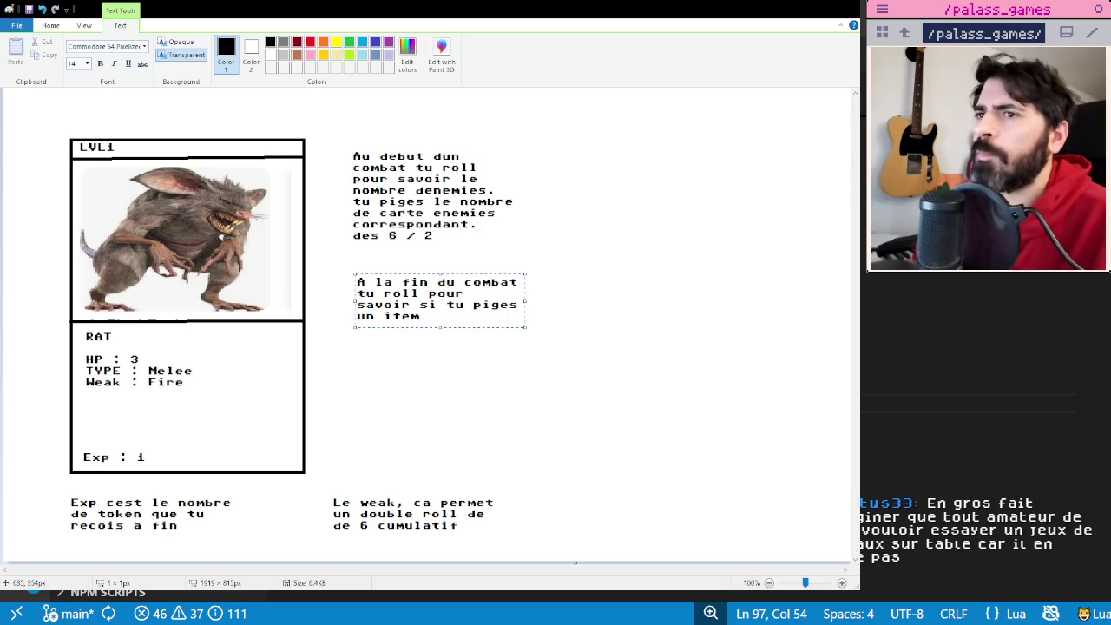
{"action": "type", "text": ">"}
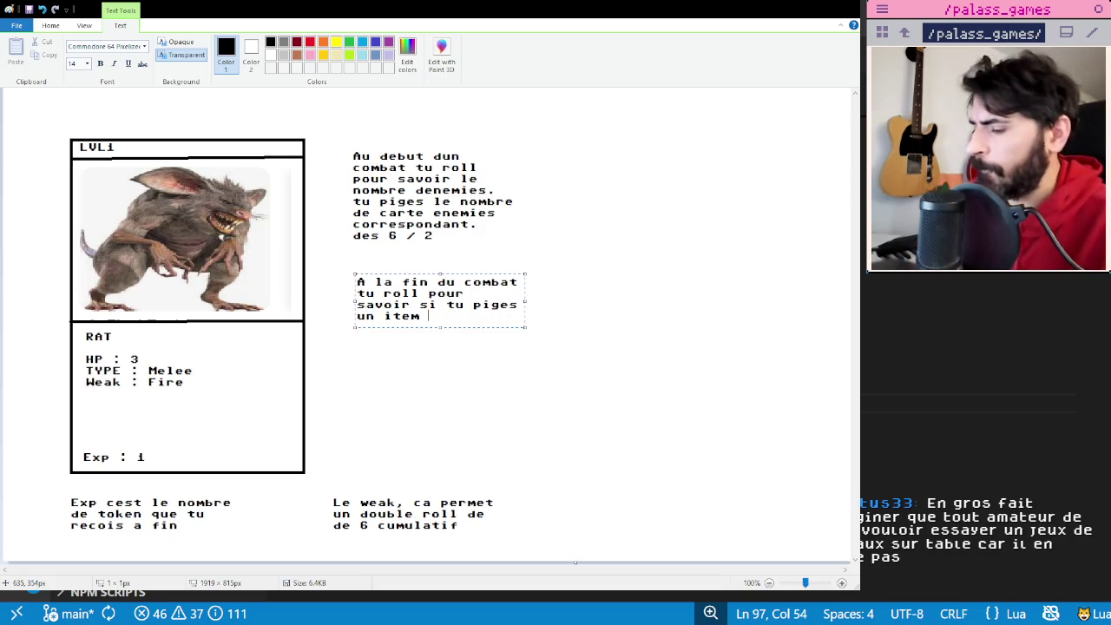
{"action": "type", "text": "= 5"}
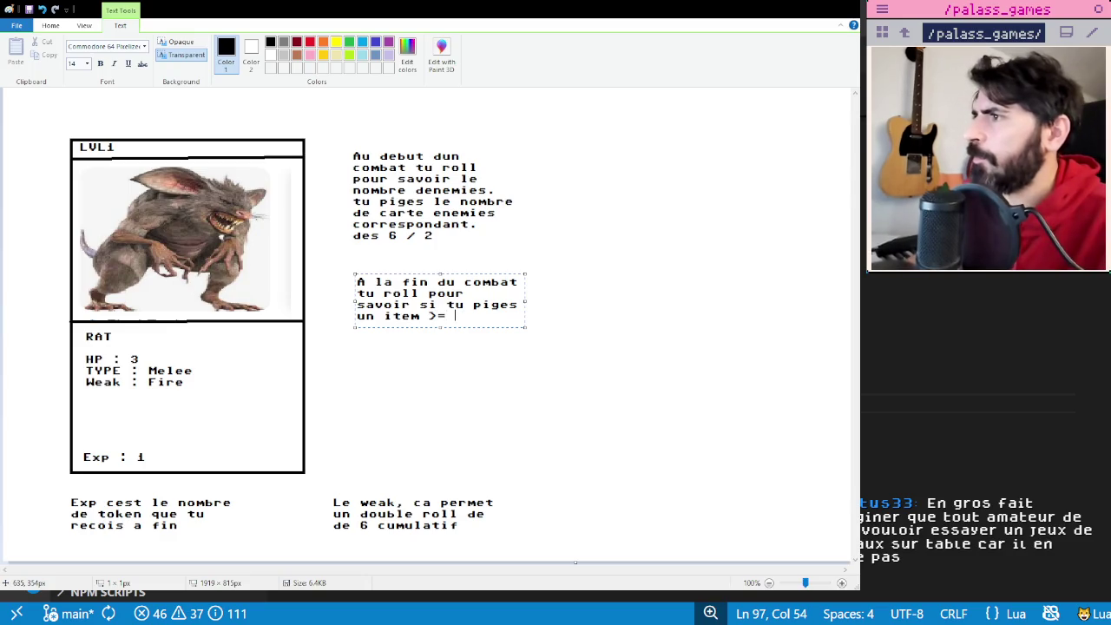
{"action": "key", "text": "BackSpace"}
{"action": "key", "text": "BackSpace"}
{"action": "type", "text": "5"}
{"action": "left_click", "coordinate": [538, 454]}
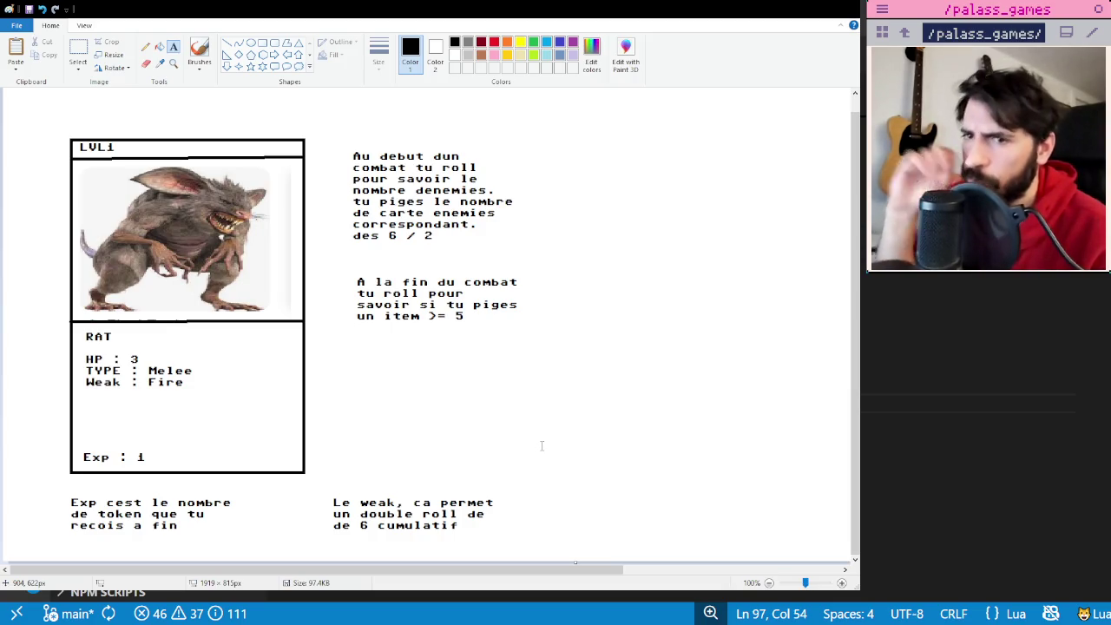
- Write the enemy-targeting rule about lowest HP below the combat notes and align it
{"action": "left_click", "coordinate": [361, 368]}
{"action": "type", "text": "Les ebn"}
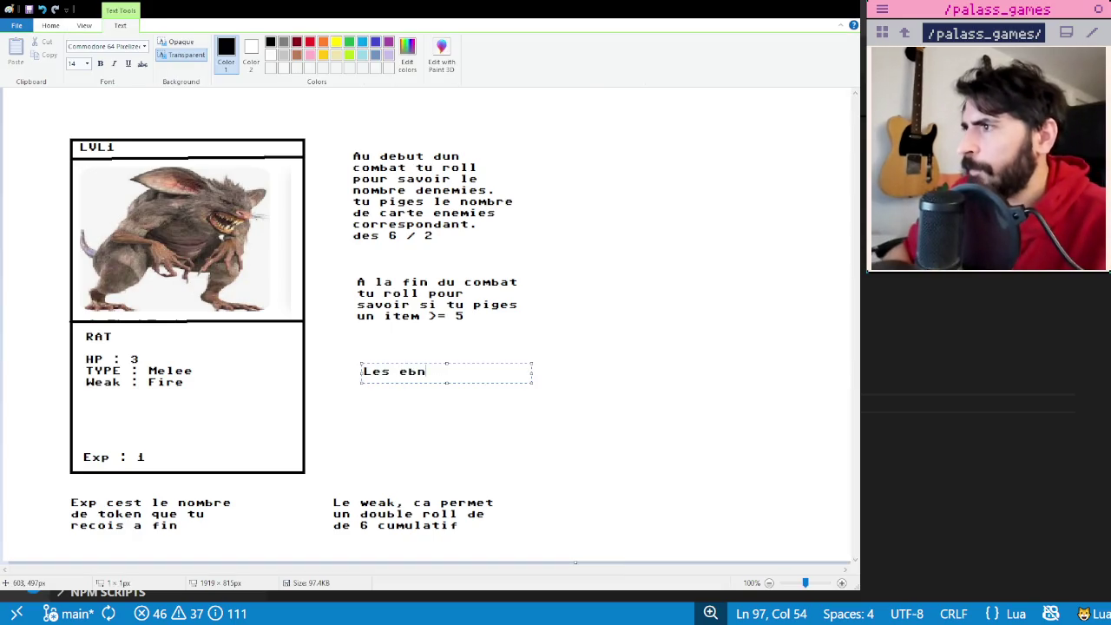
{"action": "type", "text": "taquent toujours cel"}
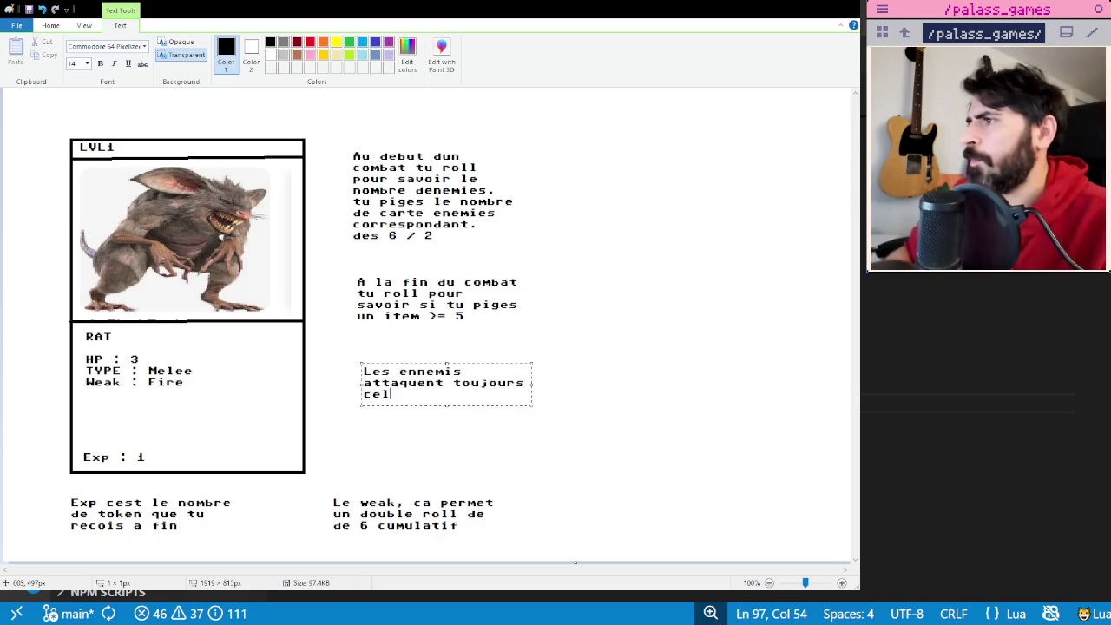
{"action": "type", "text": "is"}
{"action": "key", "text": "BackSpace"}
{"action": "key", "text": "BackSpace"}
{"action": "key", "text": "BackSpace"}
{"action": "type", "text": "ins de HP"}
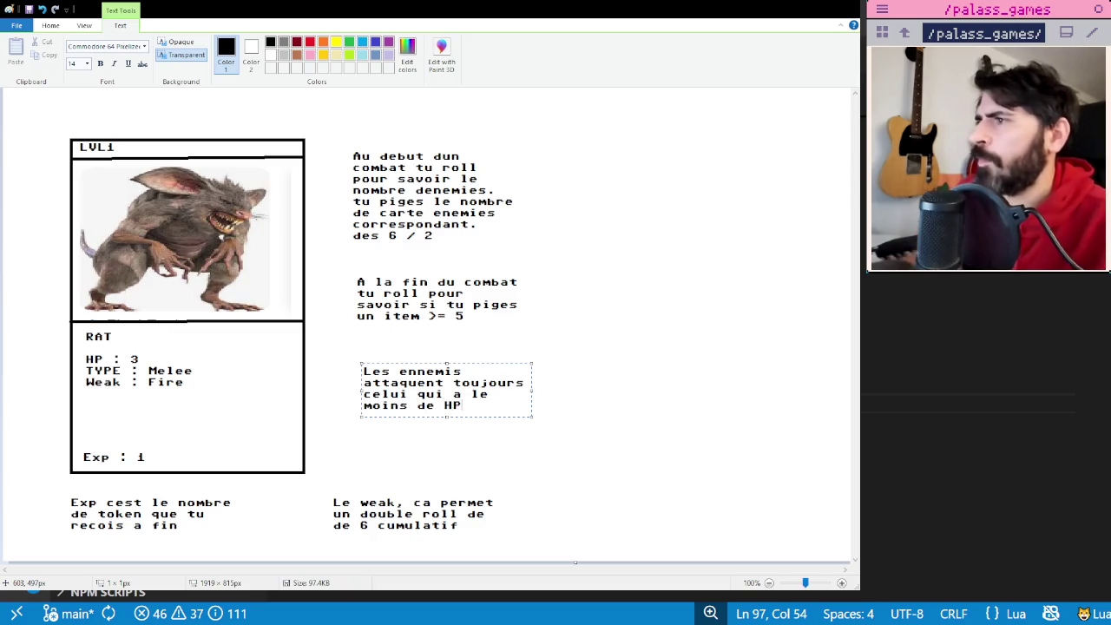
{"action": "left_click_drag", "start_coordinate": [464, 365], "coordinate": [447, 352]}
{"action": "left_click", "coordinate": [546, 324]}
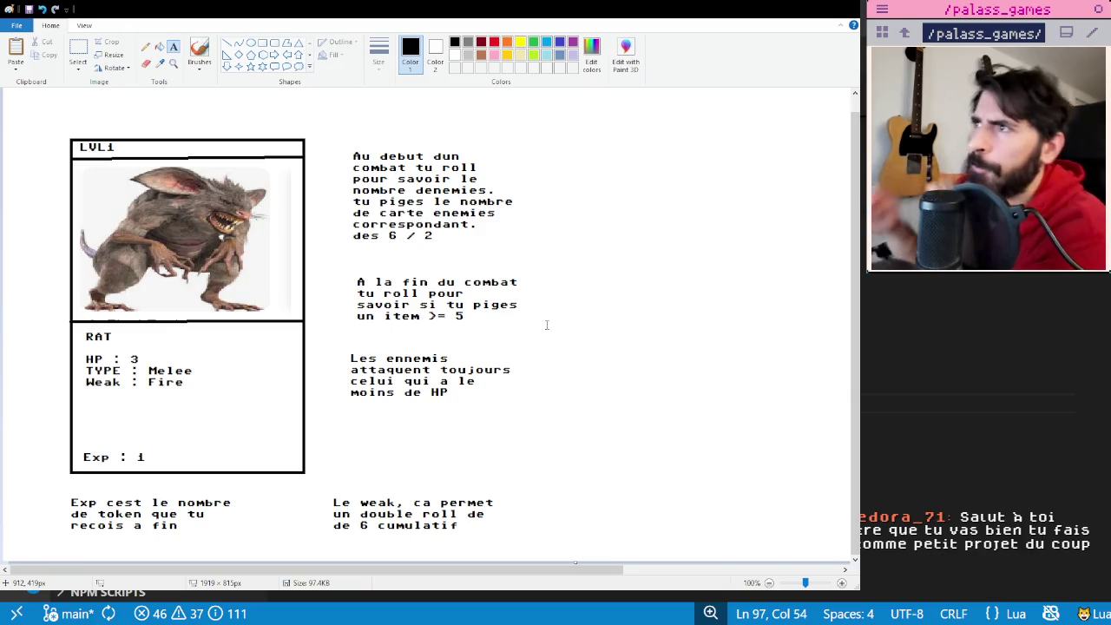
{"action": "key", "text": "alt+Tab"}
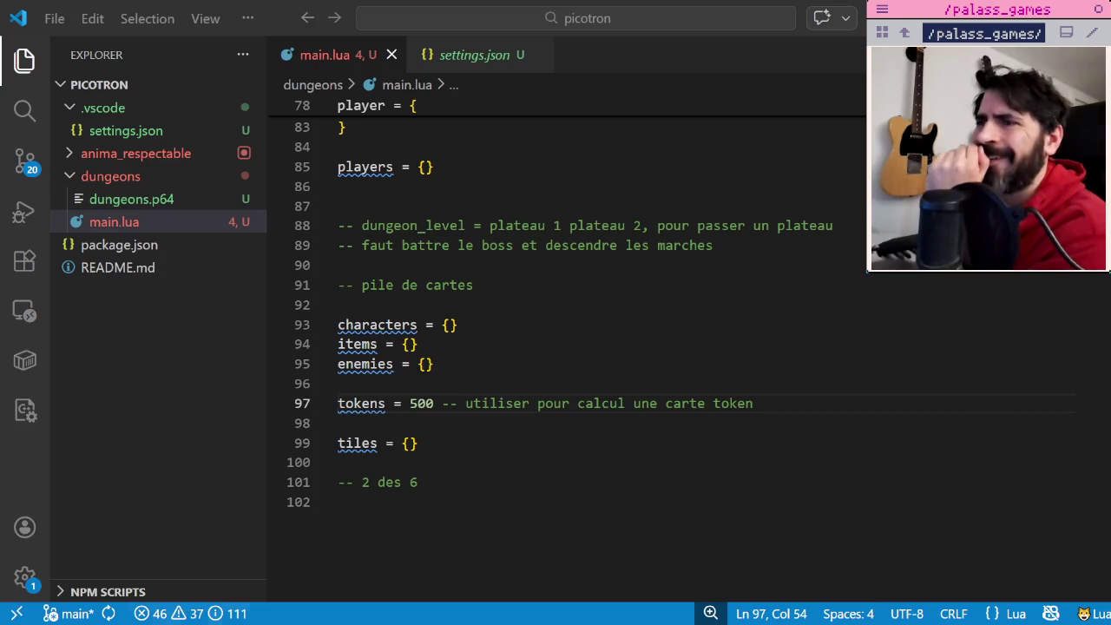
{"action": "key", "text": "alt+Tab"}
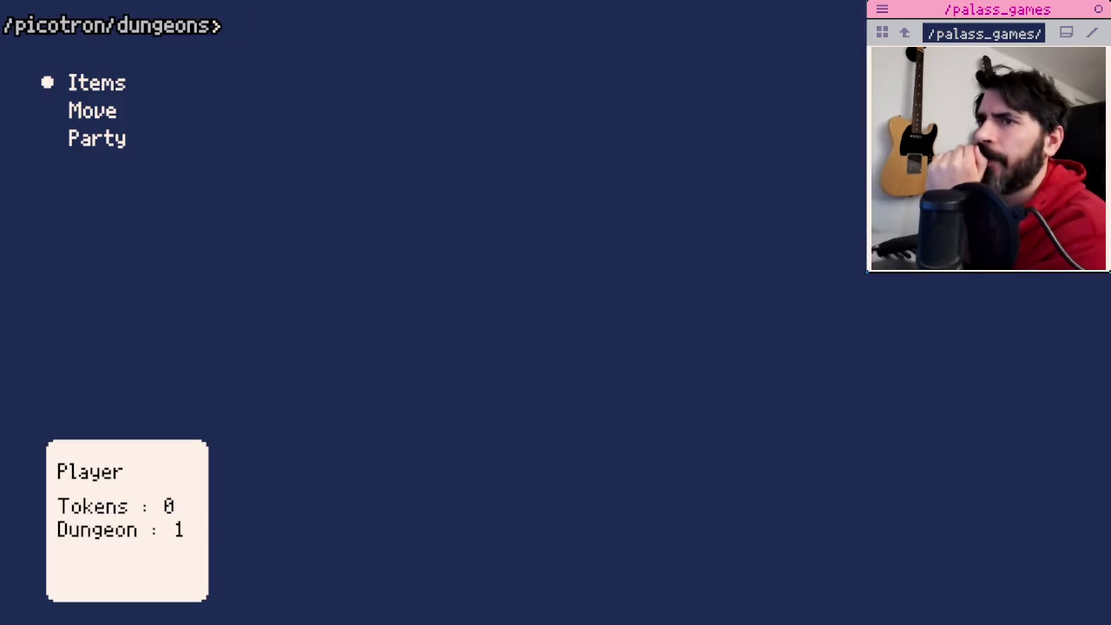
{"action": "key", "text": "alt+Tab"}
{"action": "key", "text": "alt+Tab"}
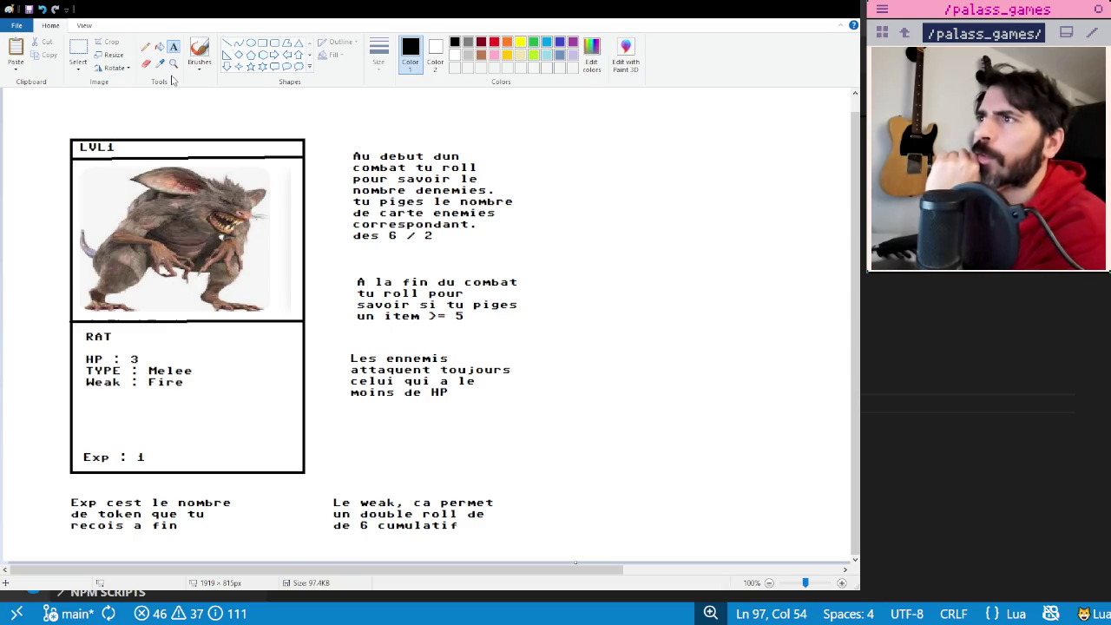
- Switch to the Terra and Locke character-card image and scroll the canvas right
{"action": "key", "text": "alt+Tab"}
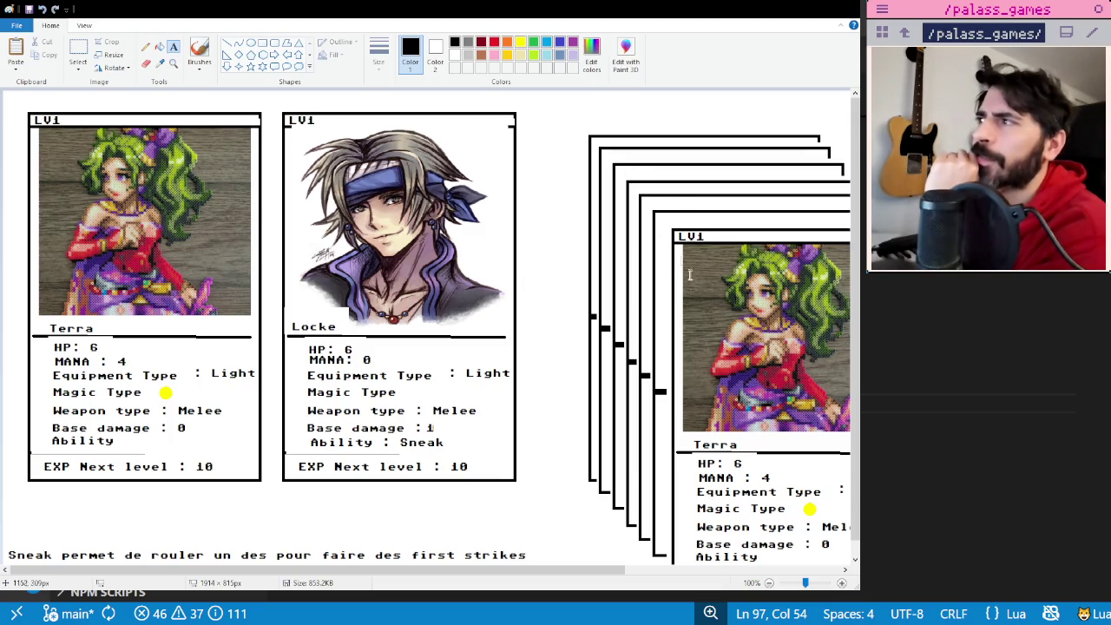
{"action": "left_click_drag", "start_coordinate": [574, 570], "coordinate": [789, 569]}
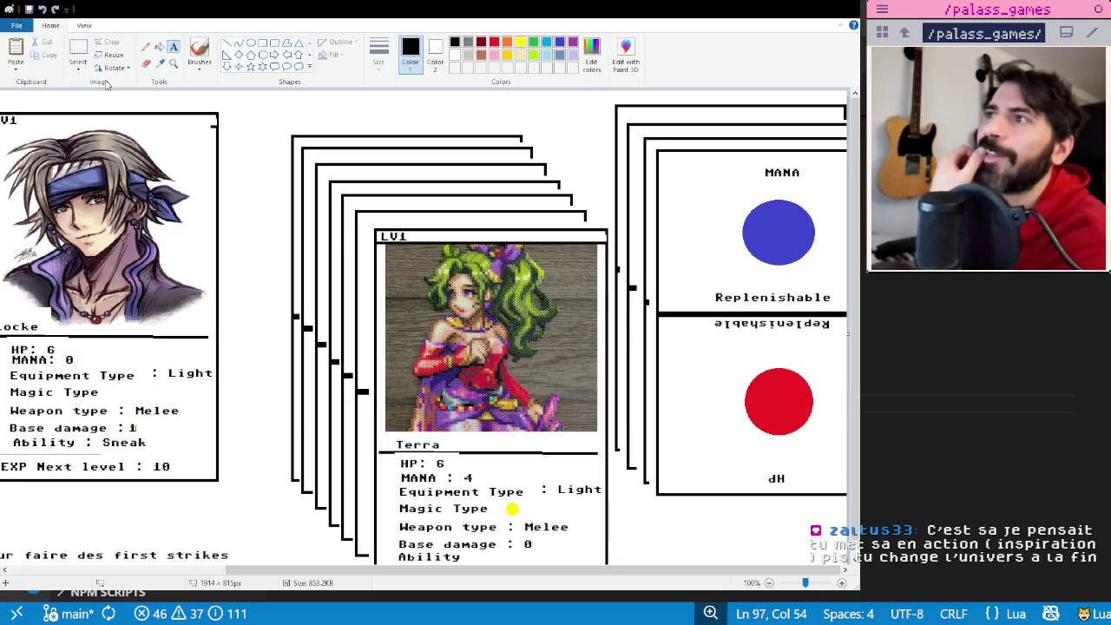
- View the dungeon tile map, then start a new blank image with Rectangle selected
{"action": "key", "text": "alt+Tab"}
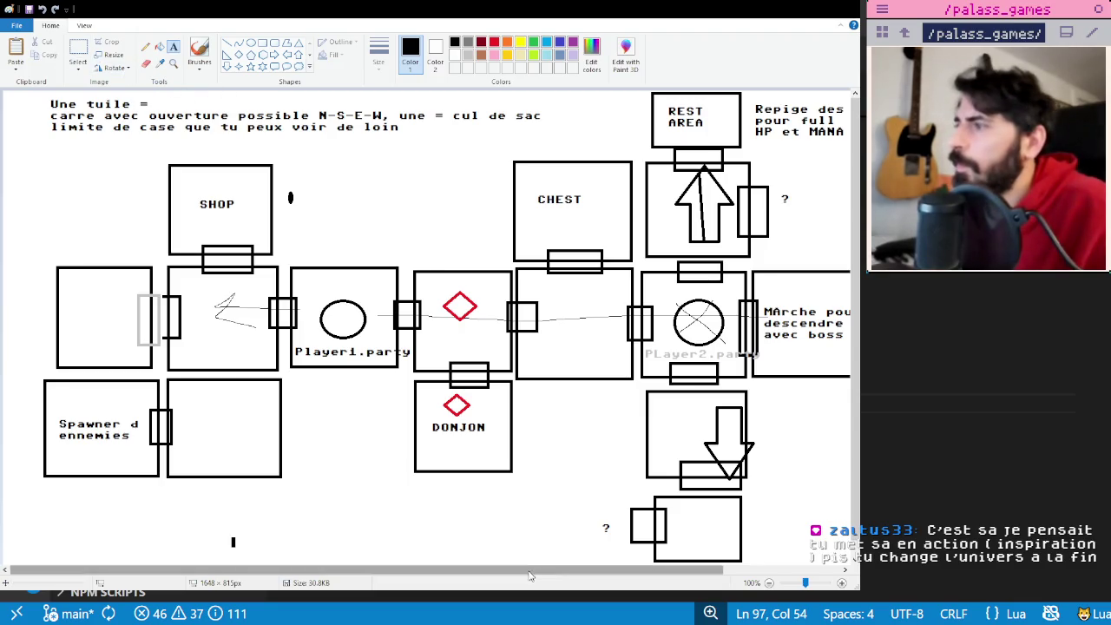
{"action": "scroll", "coordinate": [656, 354], "scroll_direction": "right", "scroll_amount": 3}
{"action": "scroll", "coordinate": [656, 354], "scroll_direction": "down", "scroll_amount": 1}
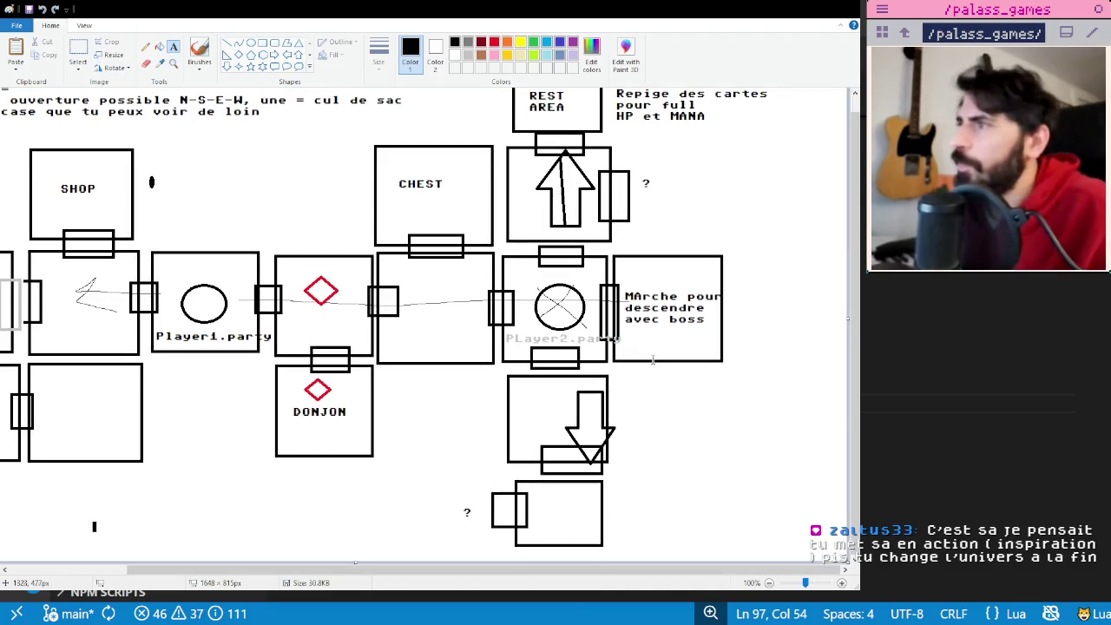
{"action": "left_click", "coordinate": [263, 43]}
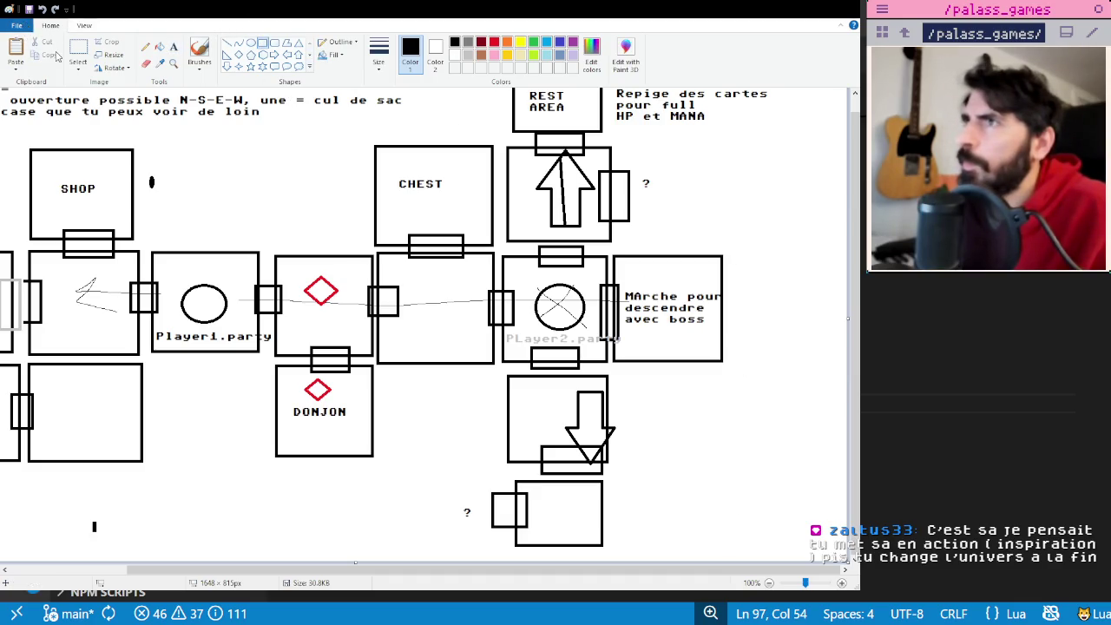
{"action": "key", "text": "ctrl+n"}
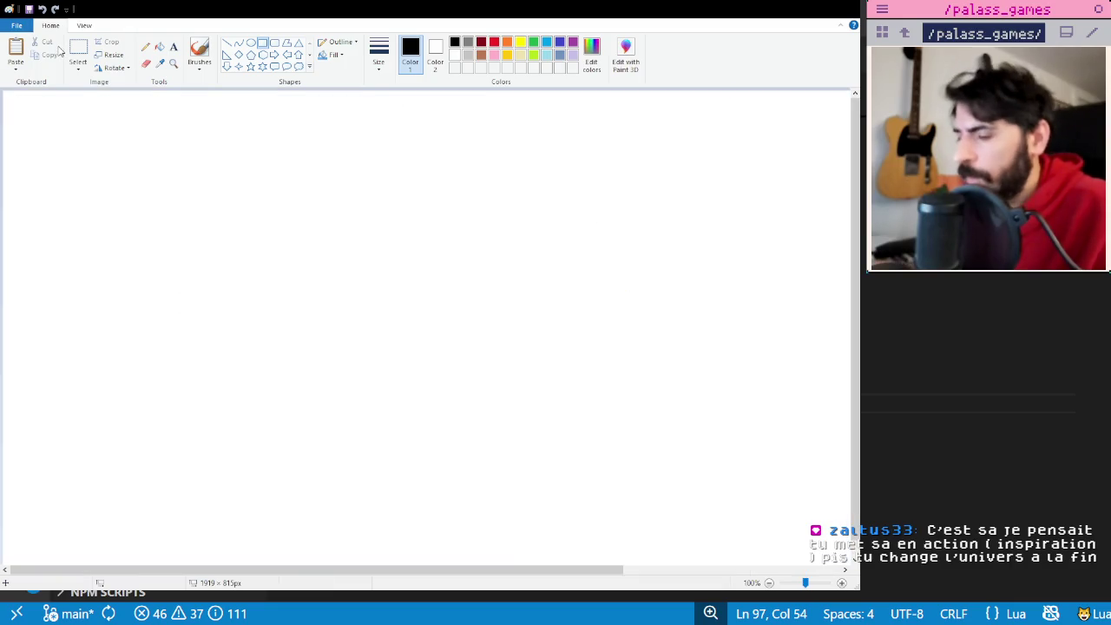
- Draw a square room tile with a centre circle and door slots on its left, top and bottom edges
{"action": "mouse_move", "coordinate": [324, 248]}
{"action": "left_mouse_down"}
{"action": "mouse_move", "coordinate": [482, 367]}
{"action": "mouse_move", "coordinate": [460, 382]}
{"action": "left_mouse_up"}
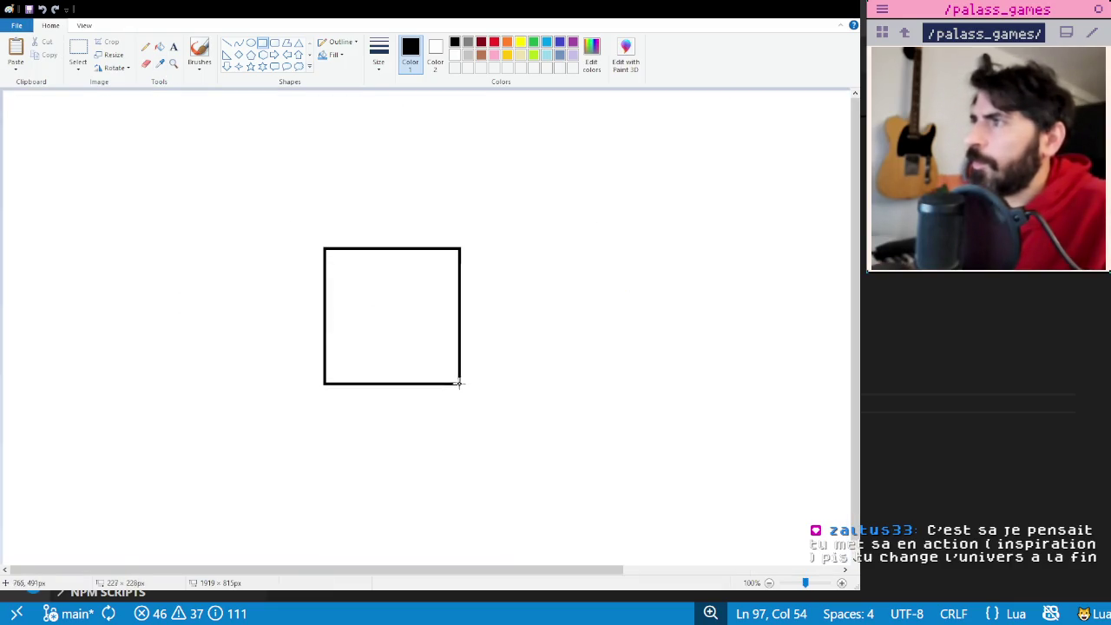
{"action": "left_click", "coordinate": [492, 331]}
{"action": "left_click", "coordinate": [250, 43]}
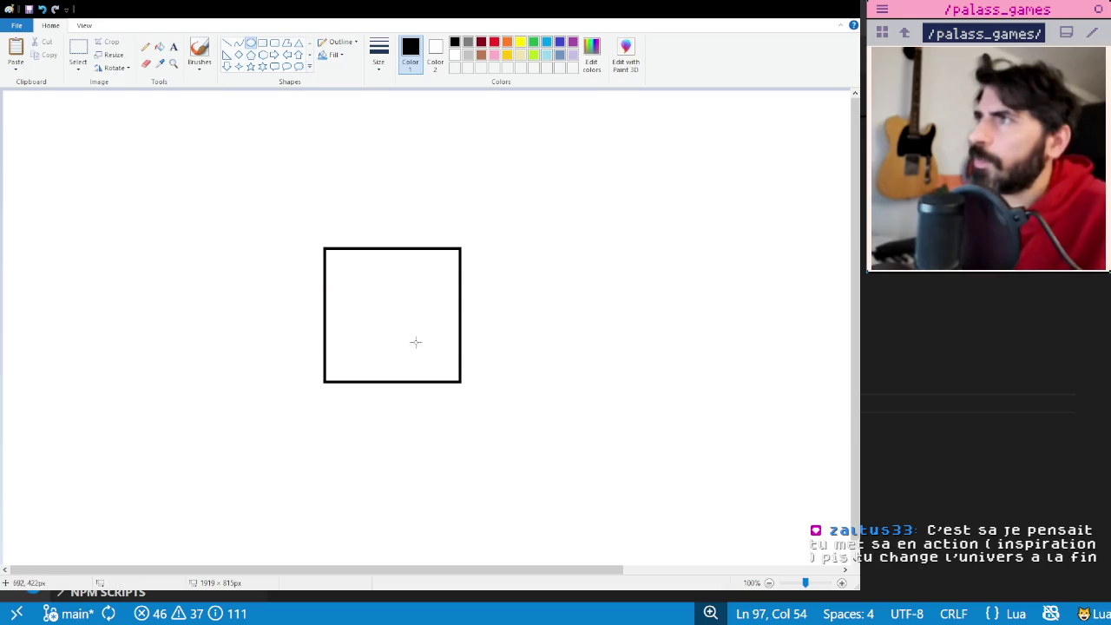
{"action": "left_click_drag", "start_coordinate": [353, 271], "coordinate": [437, 354]}
{"action": "left_click", "coordinate": [501, 331]}
{"action": "left_click", "coordinate": [263, 43]}
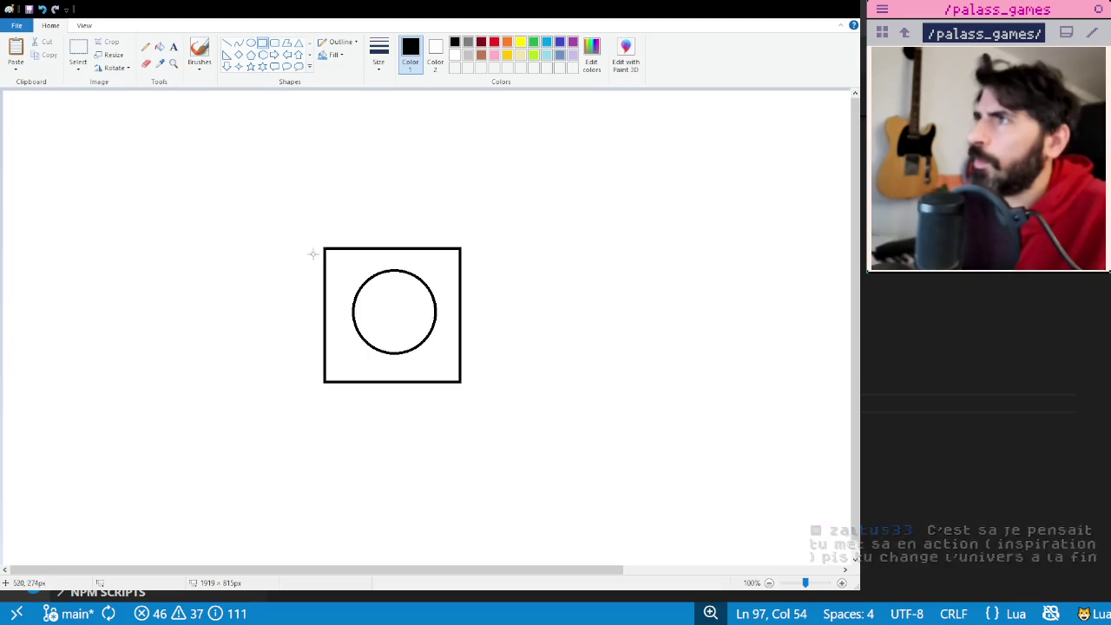
{"action": "left_click_drag", "start_coordinate": [314, 276], "coordinate": [335, 345]}
{"action": "mouse_move", "coordinate": [374, 231]}
{"action": "left_mouse_down"}
{"action": "mouse_move", "coordinate": [429, 254]}
{"action": "mouse_move", "coordinate": [480, 340]}
{"action": "left_mouse_up"}
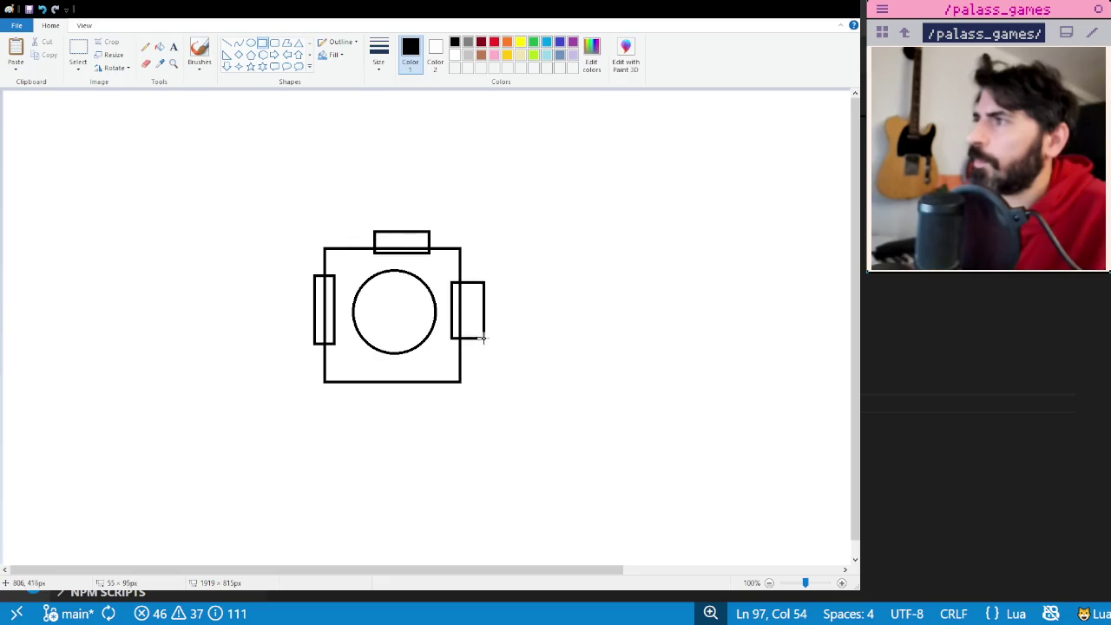
{"action": "left_click_drag", "start_coordinate": [361, 369], "coordinate": [431, 399]}
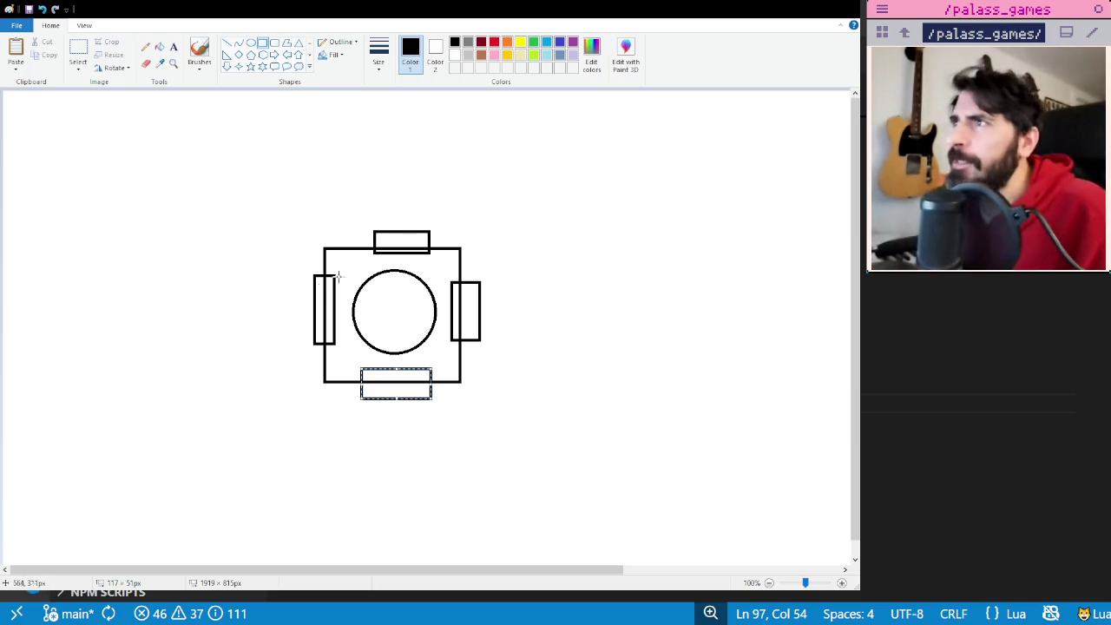
- Surround the central tile with four square rooms above, left, right and below, plus a door on the left room's top
{"action": "left_click_drag", "start_coordinate": [330, 105], "coordinate": [457, 217]}
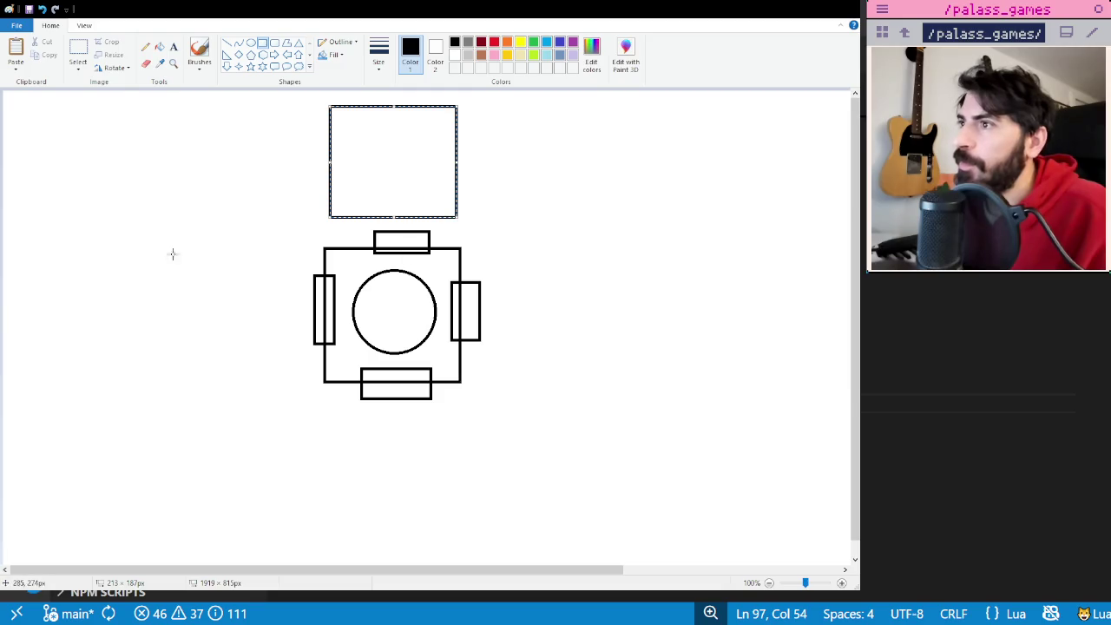
{"action": "left_click_drag", "start_coordinate": [170, 254], "coordinate": [296, 373]}
{"action": "left_click_drag", "start_coordinate": [492, 253], "coordinate": [616, 382]}
{"action": "left_click_drag", "start_coordinate": [338, 413], "coordinate": [460, 516]}
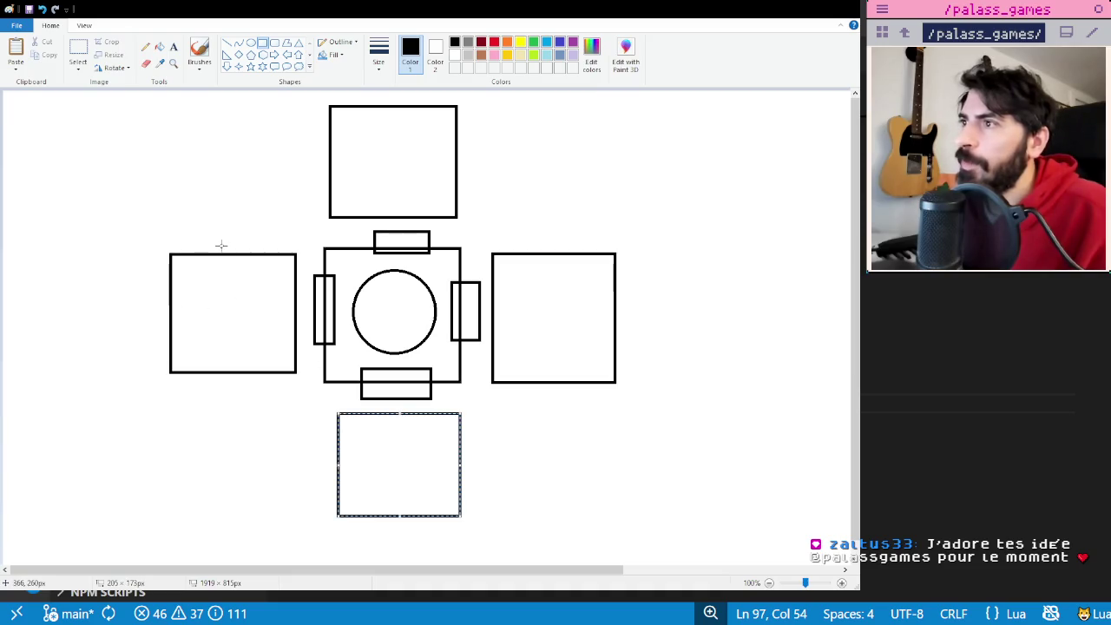
{"action": "left_click_drag", "start_coordinate": [214, 244], "coordinate": [271, 262]}
- Add door slots on the top room's top edge, left room's left edge and right room's bottom edge
{"action": "left_click_drag", "start_coordinate": [373, 97], "coordinate": [437, 118]}
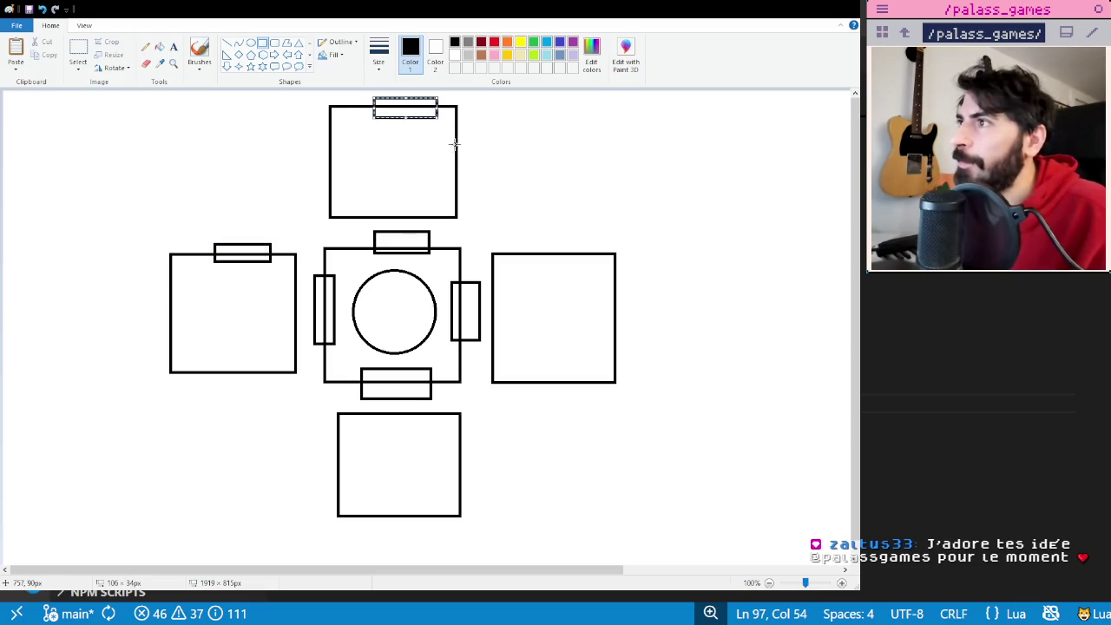
{"action": "left_click_drag", "start_coordinate": [156, 289], "coordinate": [180, 337]}
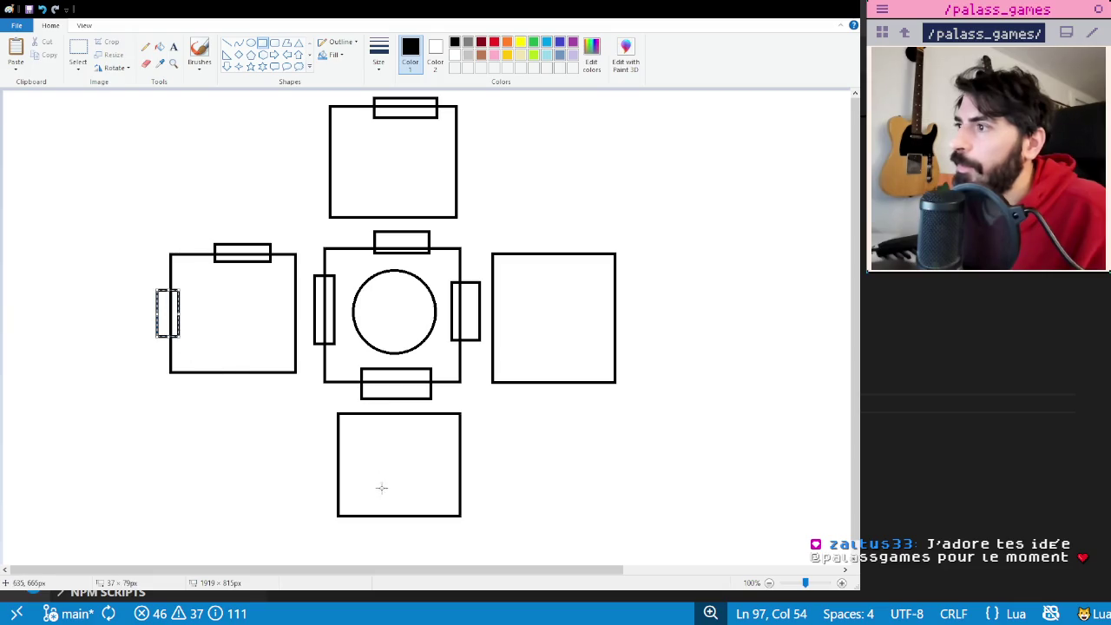
{"action": "left_click_drag", "start_coordinate": [527, 371], "coordinate": [594, 391]}
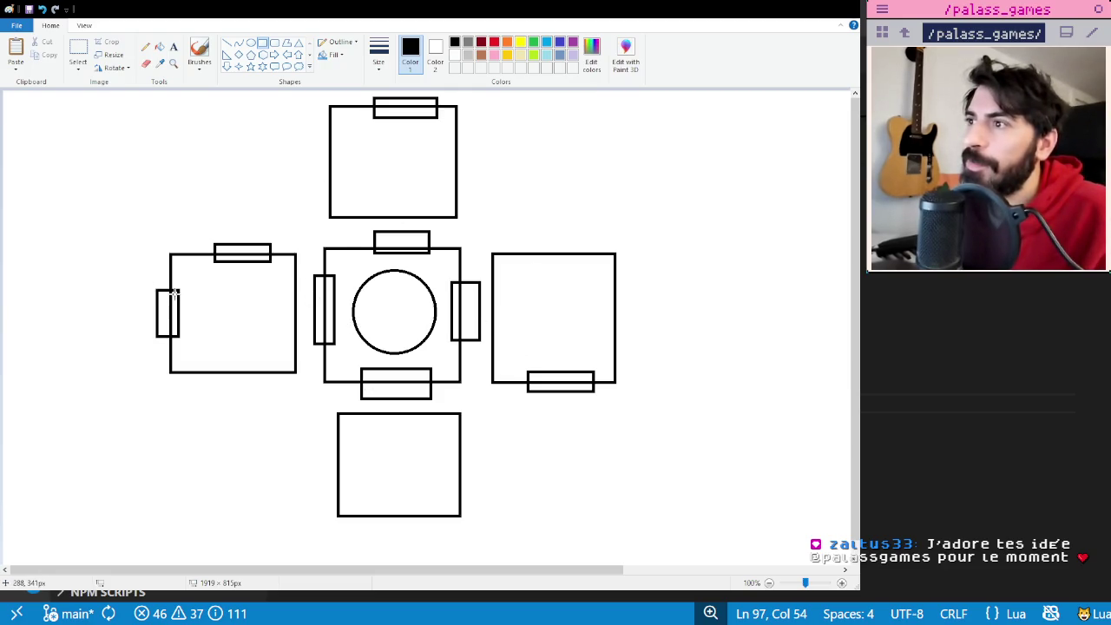
{"action": "left_click_drag", "start_coordinate": [157, 287], "coordinate": [183, 339]}
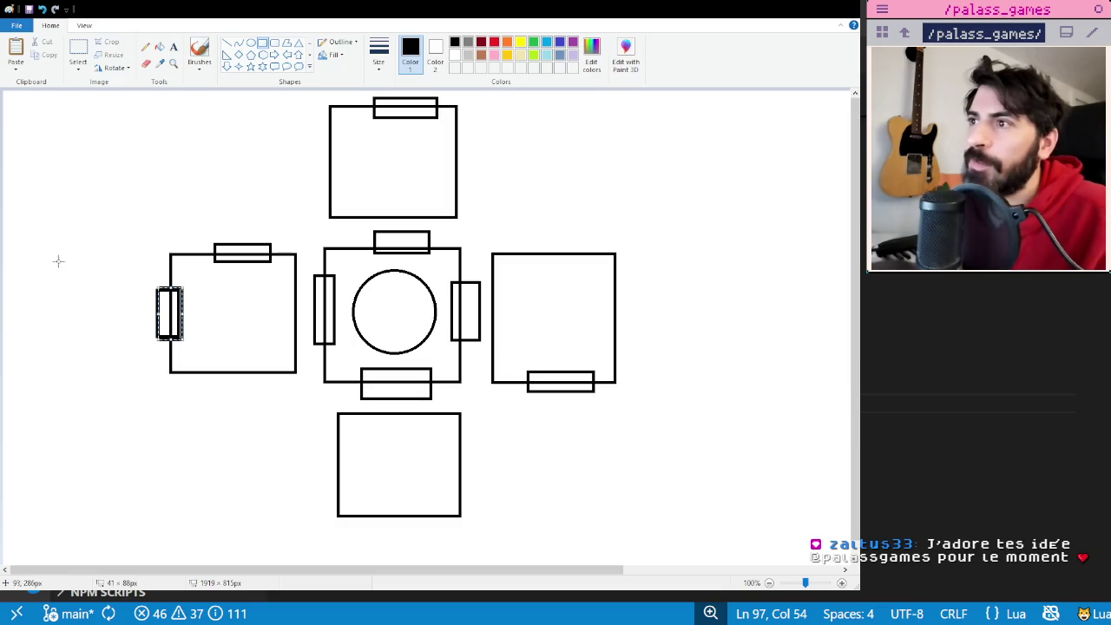
- Draw a new square room left of the left room, discarding the extra door on its left edge
{"action": "left_click_drag", "start_coordinate": [47, 256], "coordinate": [147, 368]}
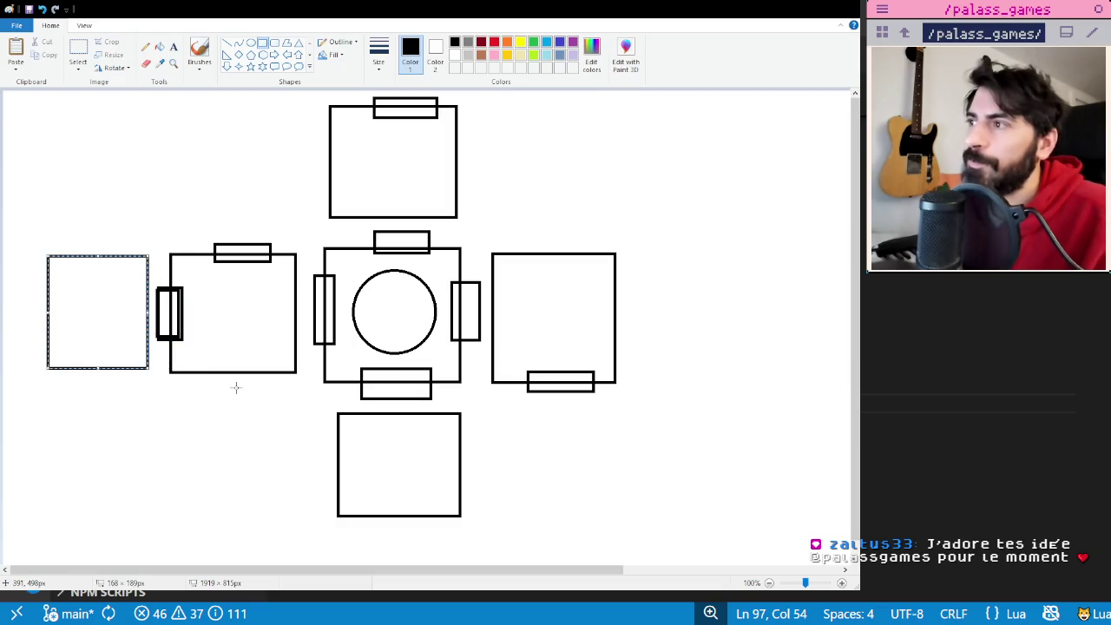
{"action": "left_click", "coordinate": [111, 417]}
{"action": "left_click_drag", "start_coordinate": [36, 283], "coordinate": [74, 346]}
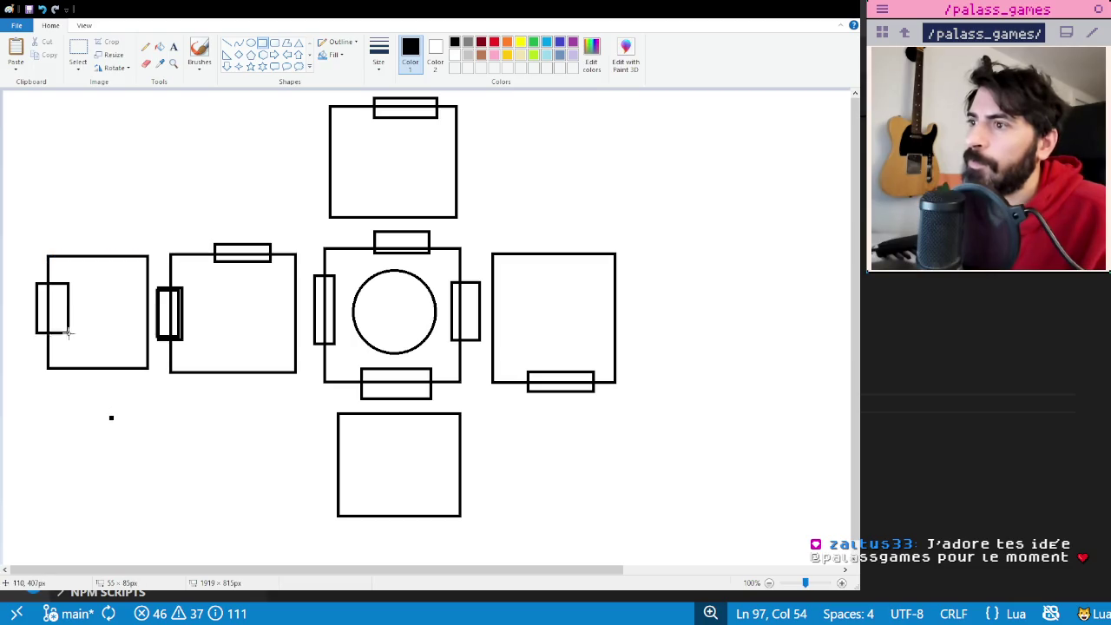
{"action": "left_click", "coordinate": [59, 371]}
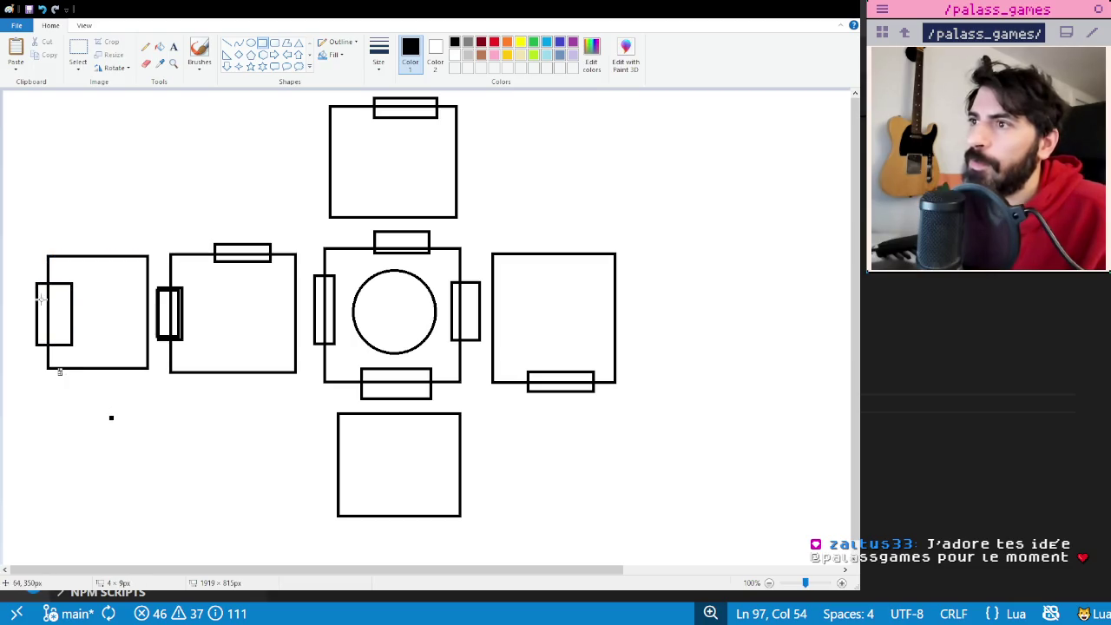
{"action": "key", "text": "ctrl+z"}
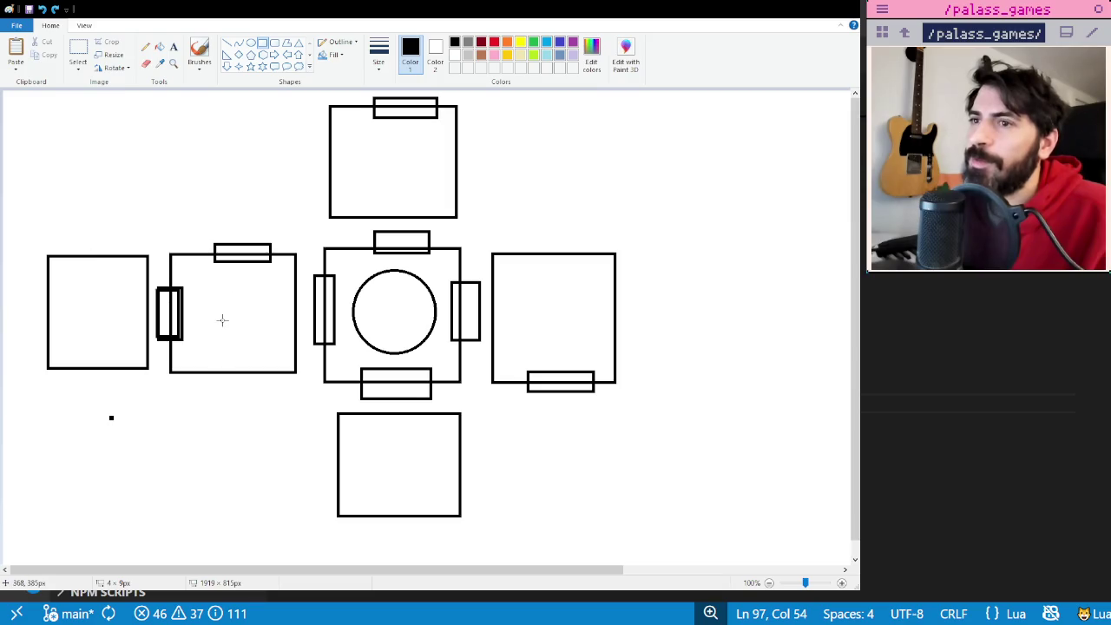
- Add a door slot on the far-left room's top edge and sketch another room tile above it
{"action": "left_click_drag", "start_coordinate": [74, 246], "coordinate": [123, 264]}
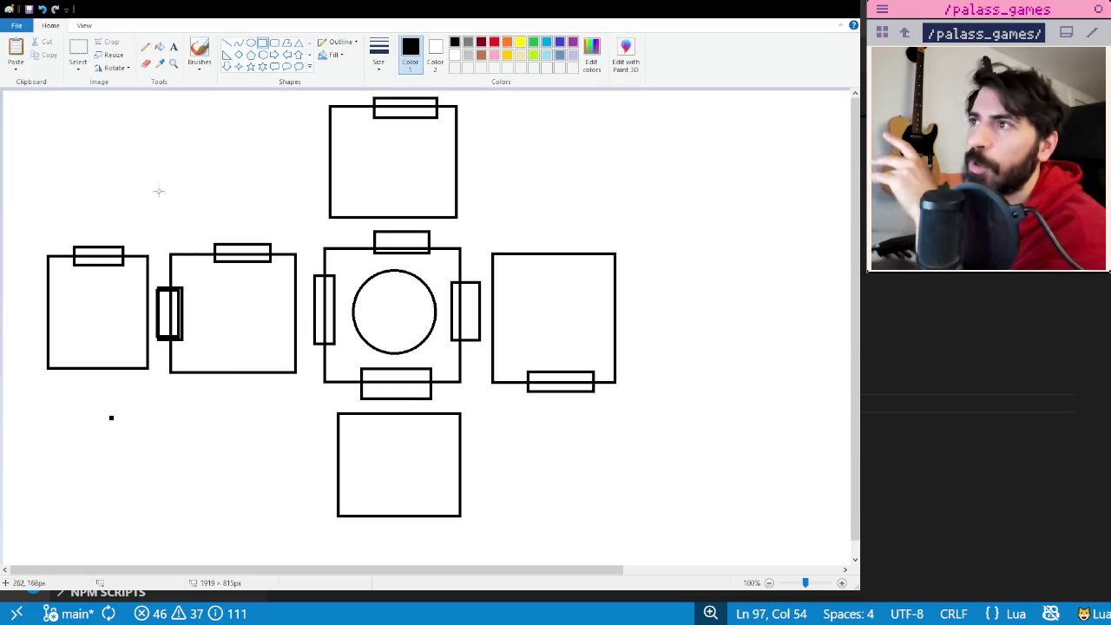
{"action": "left_click_drag", "start_coordinate": [52, 150], "coordinate": [149, 234]}
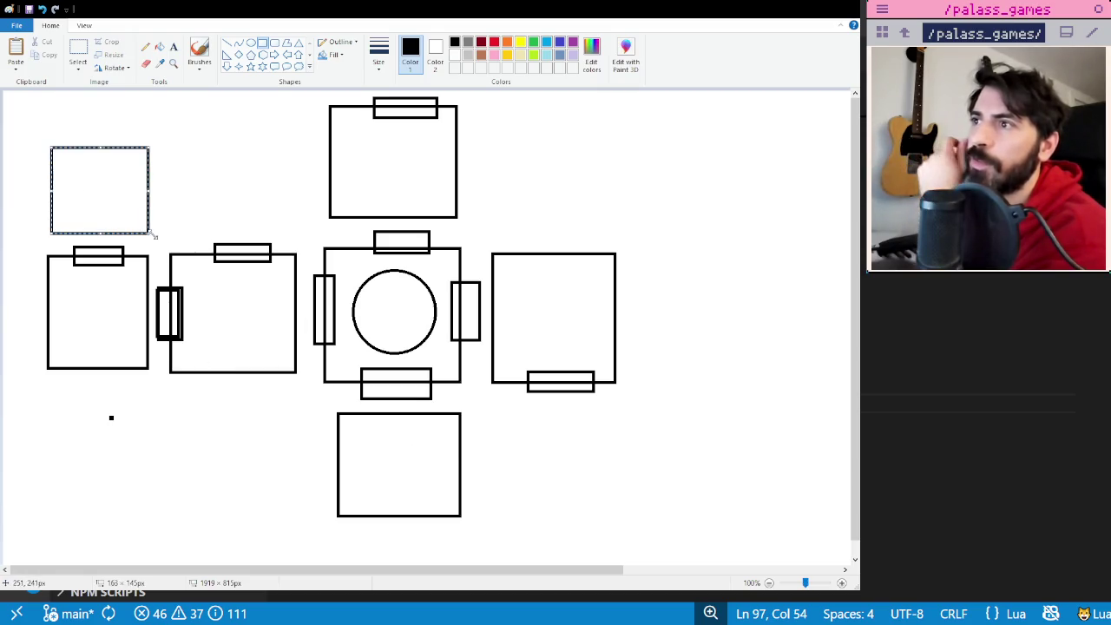
- Remove the extra room above the far-left room and add facing right-edge doors on the two left rooms
{"action": "left_click", "coordinate": [221, 146]}
{"action": "key", "text": "ctrl+z"}
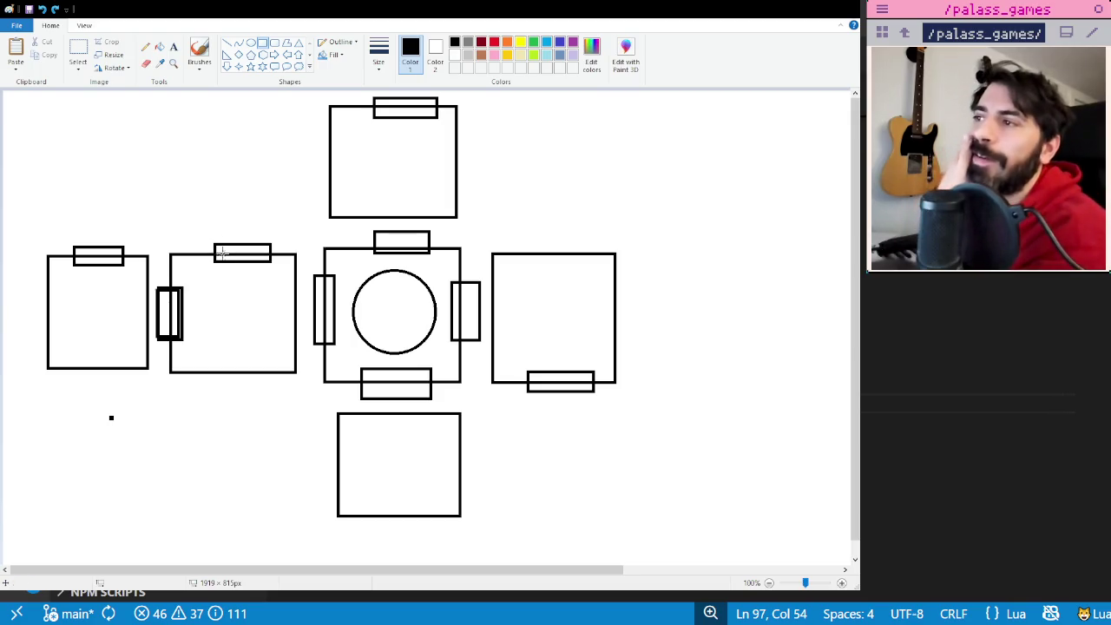
{"action": "left_click_drag", "start_coordinate": [287, 275], "coordinate": [302, 345]}
{"action": "left_click", "coordinate": [159, 352]}
{"action": "left_click_drag", "start_coordinate": [135, 283], "coordinate": [153, 344]}
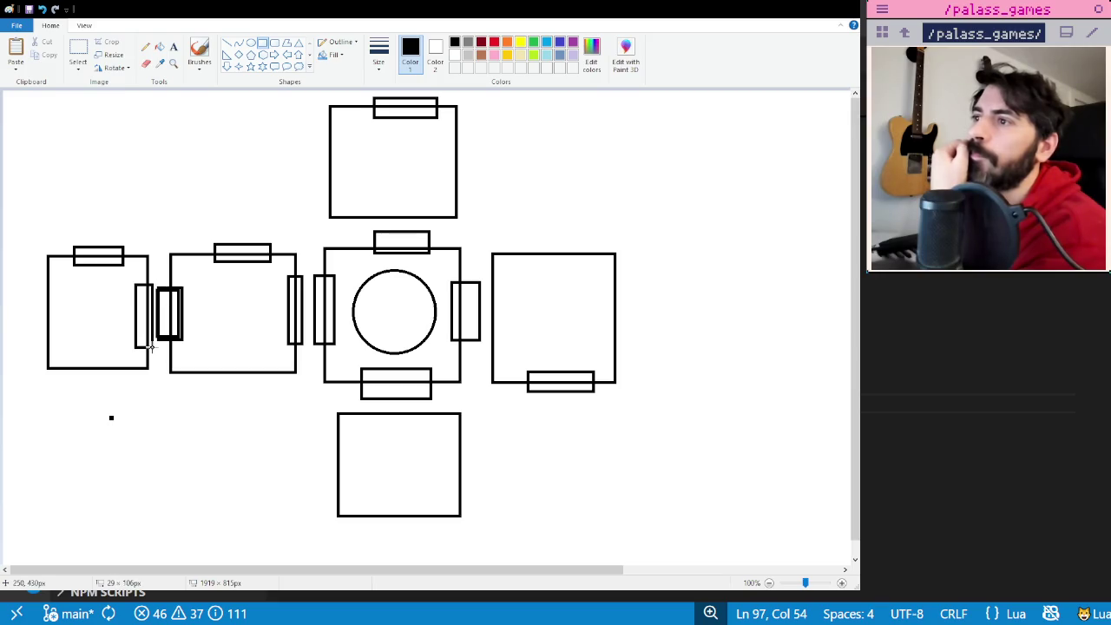
{"action": "left_click", "coordinate": [155, 374]}
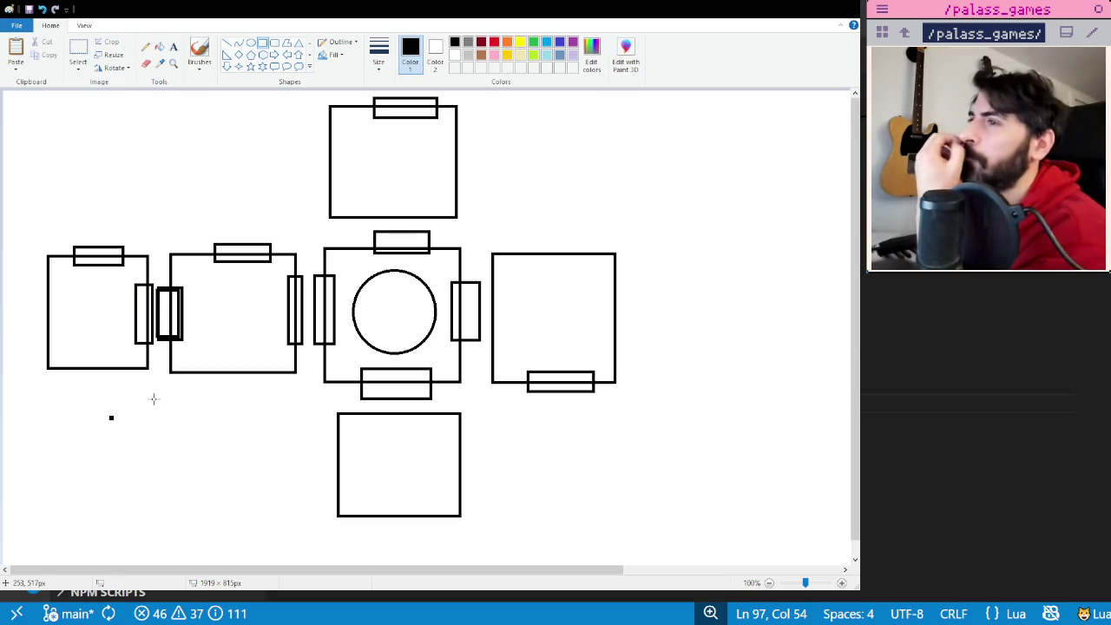
- Add door slots on the right room's left edge, top room's bottom edge and bottom room's top edge
{"action": "left_click_drag", "start_coordinate": [488, 300], "coordinate": [502, 343]}
{"action": "left_click_drag", "start_coordinate": [376, 205], "coordinate": [428, 226]}
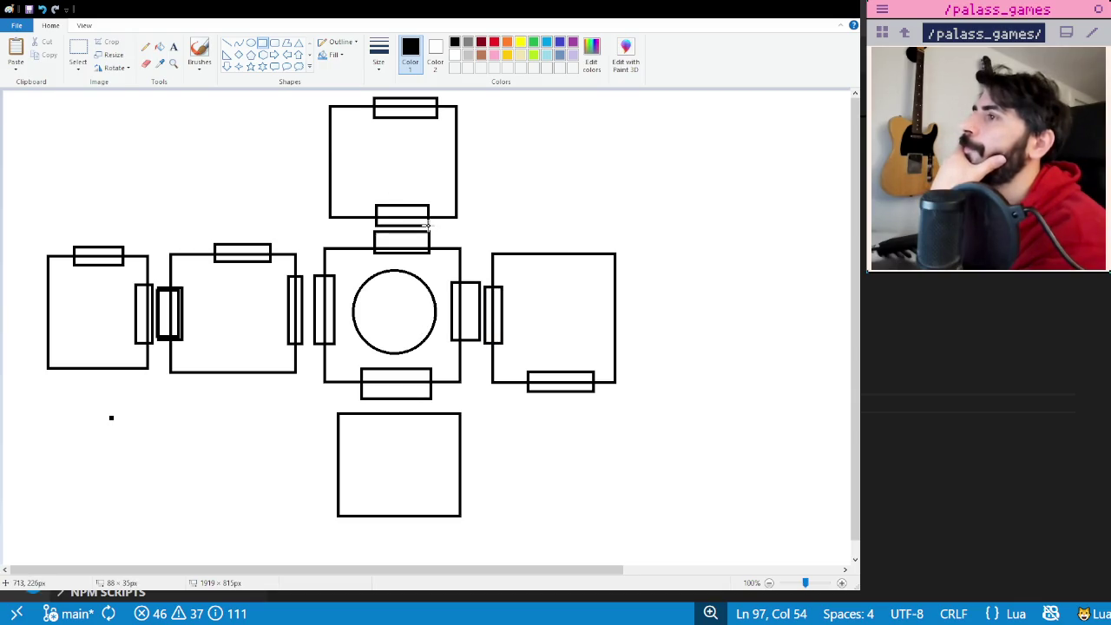
{"action": "left_click", "coordinate": [553, 217]}
{"action": "left_click_drag", "start_coordinate": [359, 405], "coordinate": [437, 424]}
{"action": "left_click", "coordinate": [531, 432]}
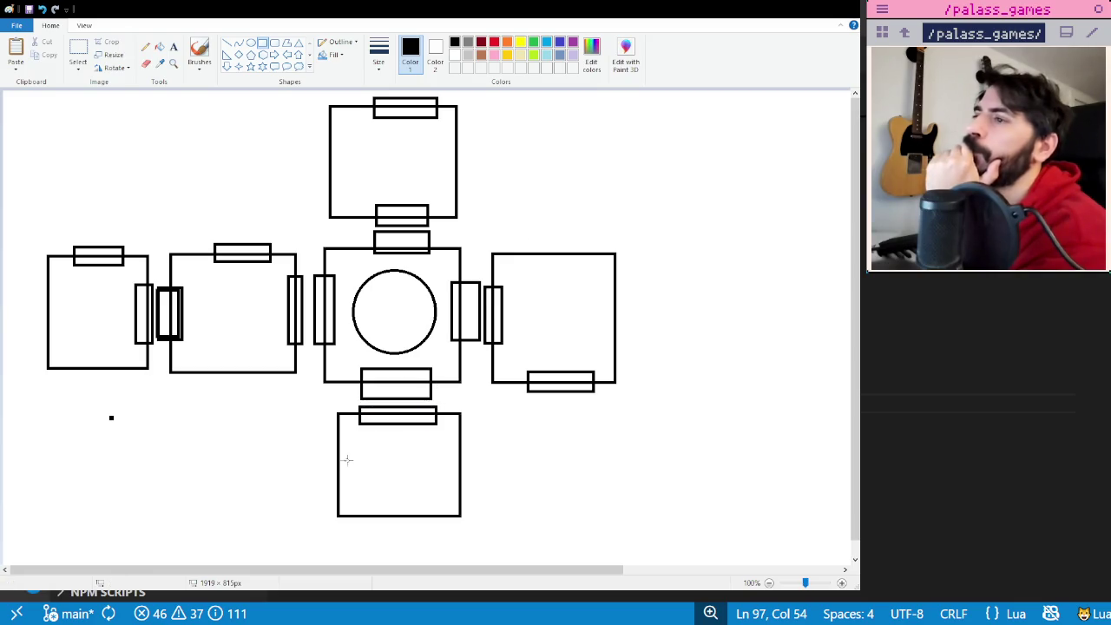
- Add a door on the bottom room's left edge, discarding an extra room drawn beside it
{"action": "left_click_drag", "start_coordinate": [327, 445], "coordinate": [347, 496]}
{"action": "left_click", "coordinate": [572, 472]}
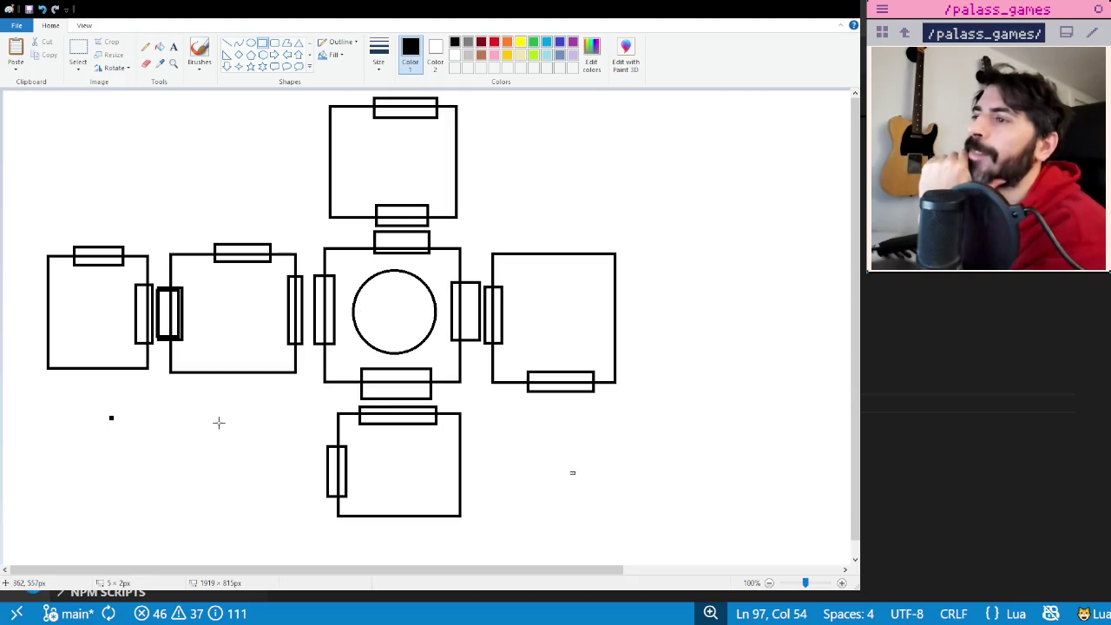
{"action": "left_click_drag", "start_coordinate": [242, 413], "coordinate": [310, 513]}
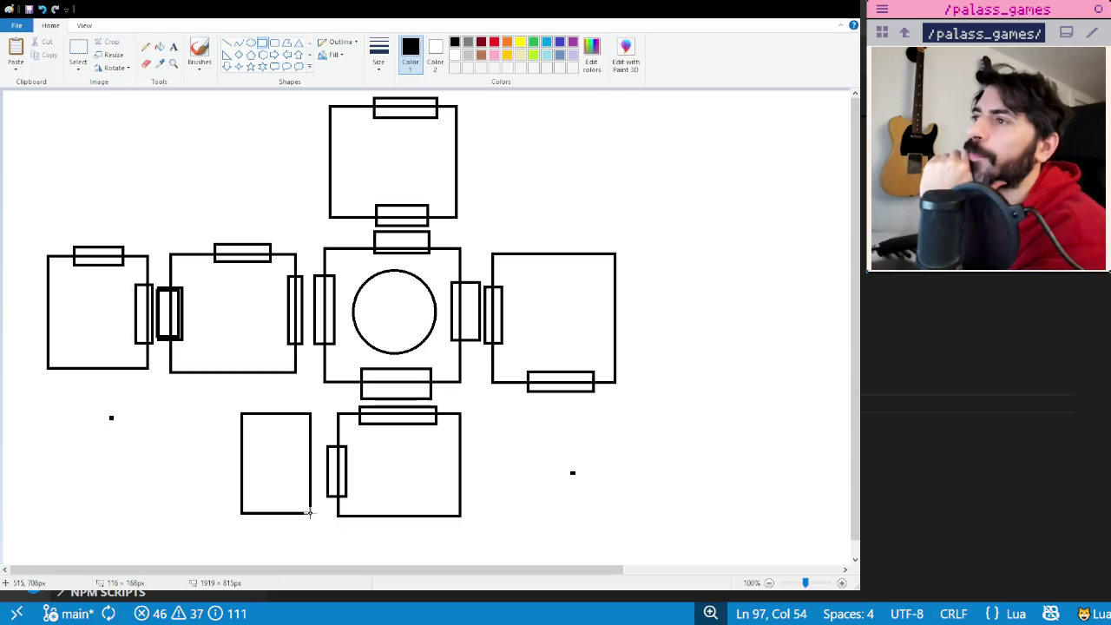
{"action": "left_click", "coordinate": [220, 423]}
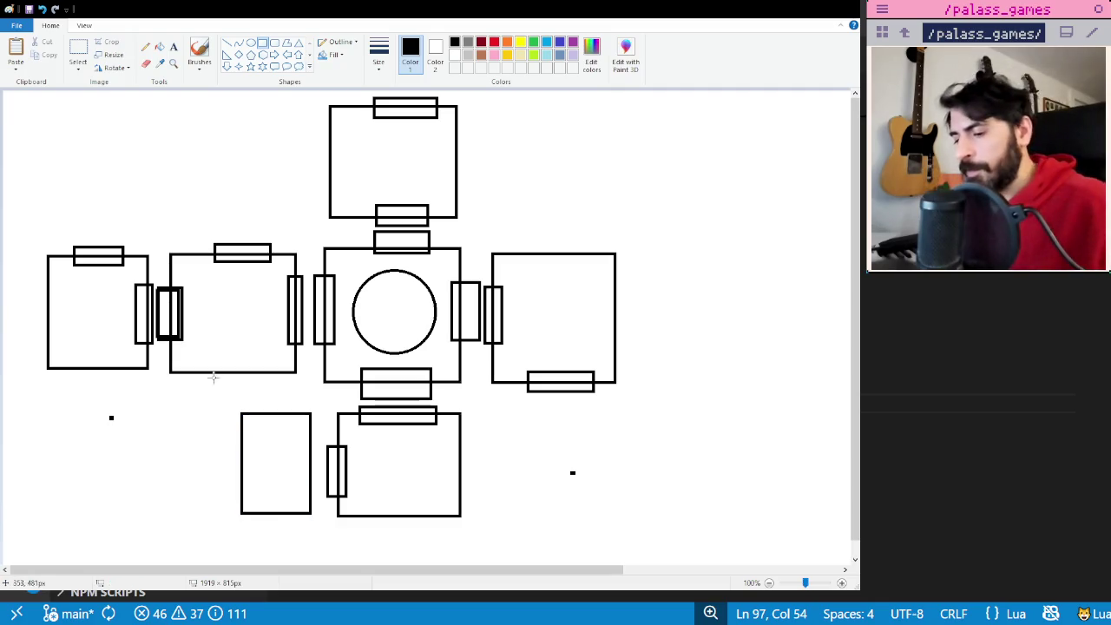
{"action": "key", "text": "ctrl+z"}
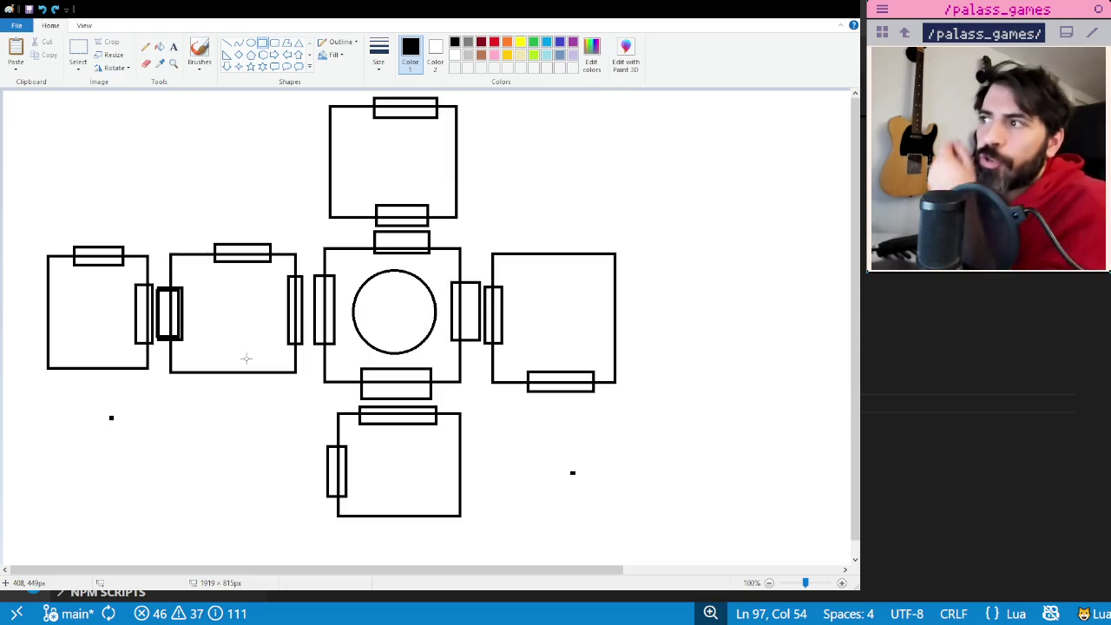
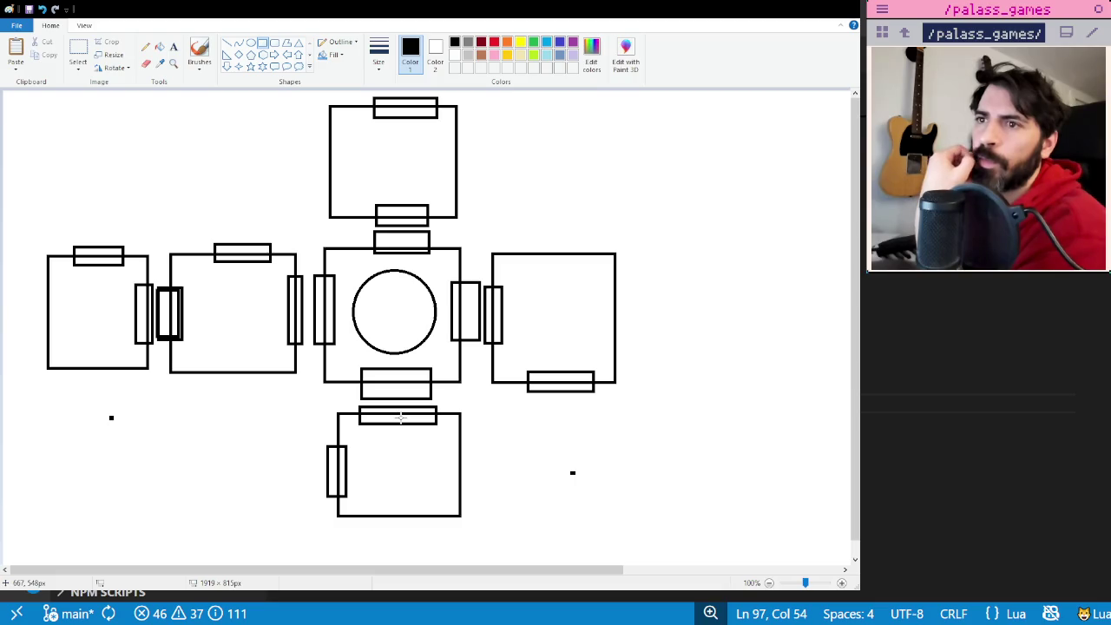
- Draw a red circle in the left square room with an arrow line inside it
{"action": "left_click", "coordinate": [251, 42]}
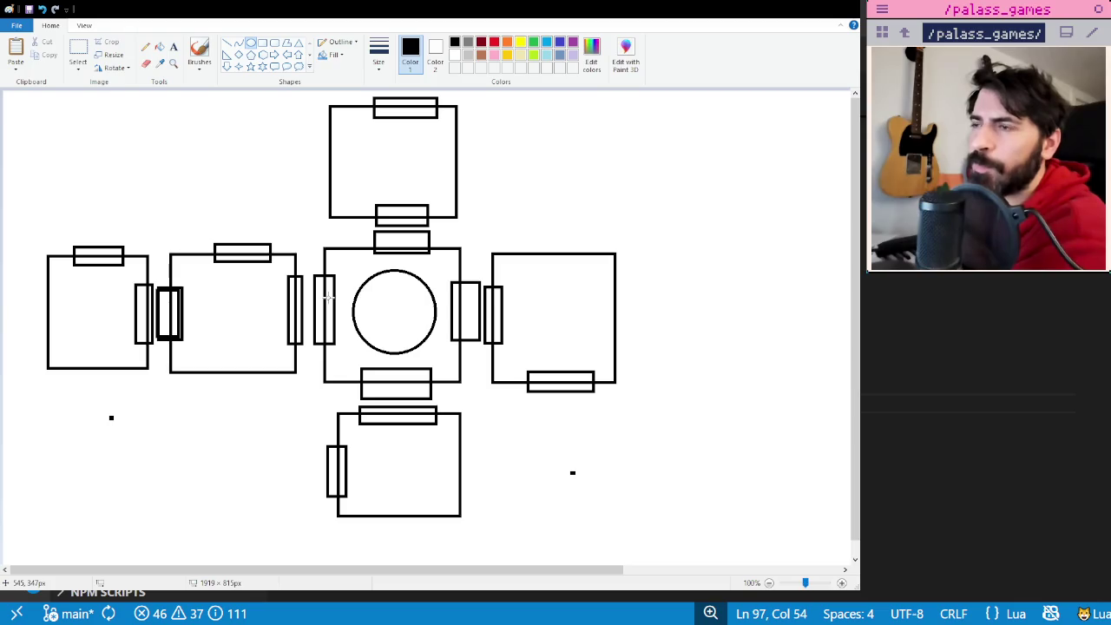
{"action": "left_click", "coordinate": [494, 42]}
{"action": "left_click_drag", "start_coordinate": [63, 290], "coordinate": [115, 340]}
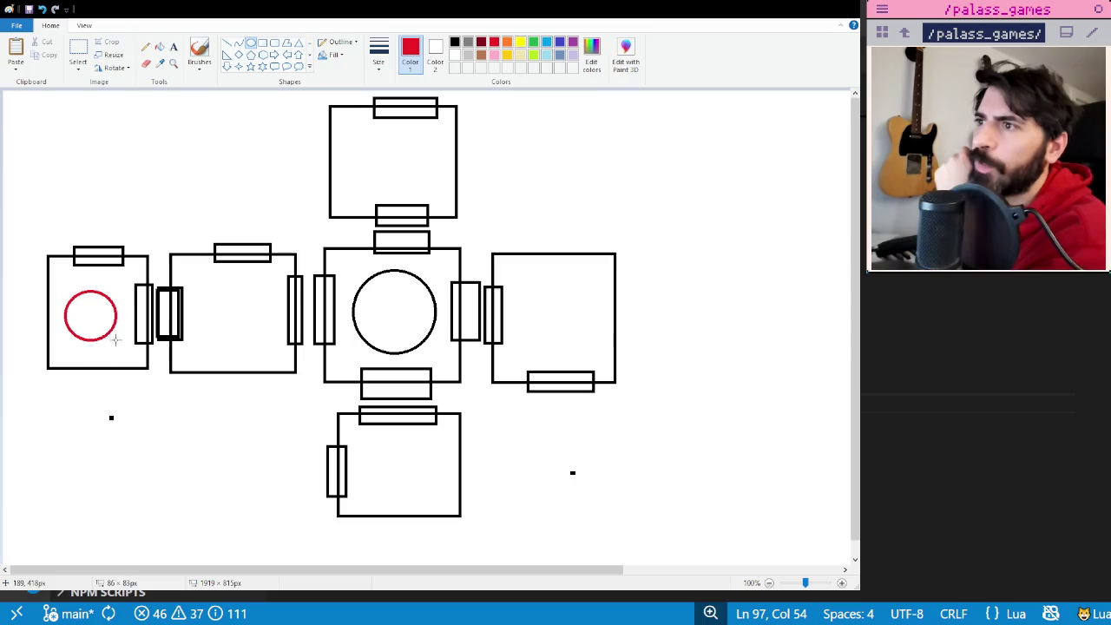
{"action": "left_click", "coordinate": [145, 403]}
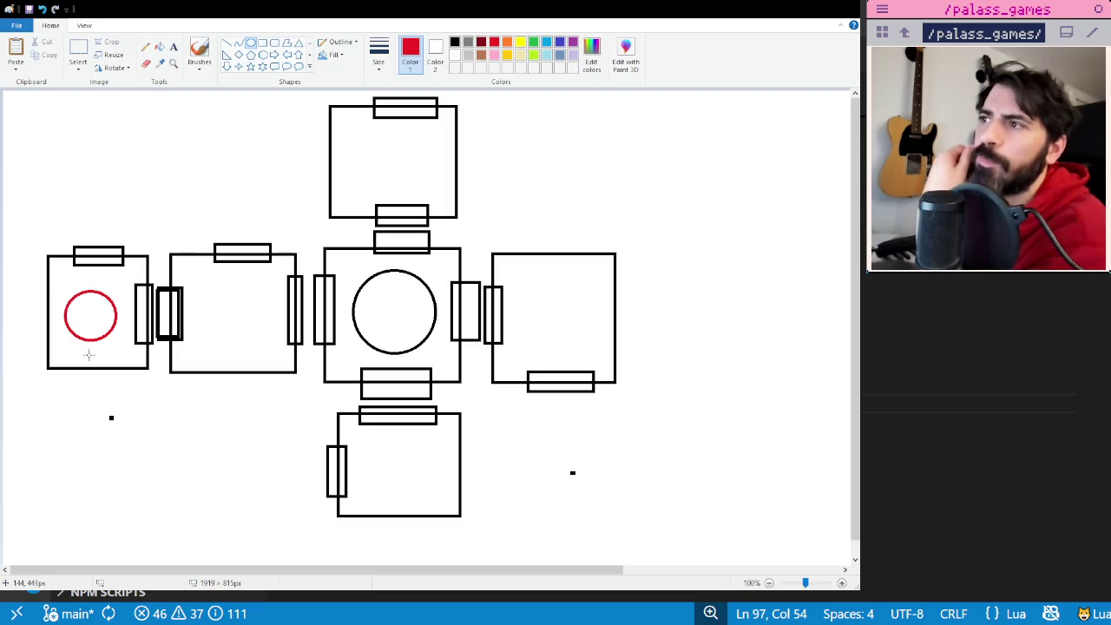
{"action": "left_click", "coordinate": [227, 42]}
{"action": "mouse_move", "coordinate": [97, 307]}
{"action": "left_mouse_down"}
{"action": "mouse_move", "coordinate": [124, 313]}
{"action": "mouse_move", "coordinate": [120, 303]}
{"action": "mouse_move", "coordinate": [119, 319]}
{"action": "left_mouse_up"}
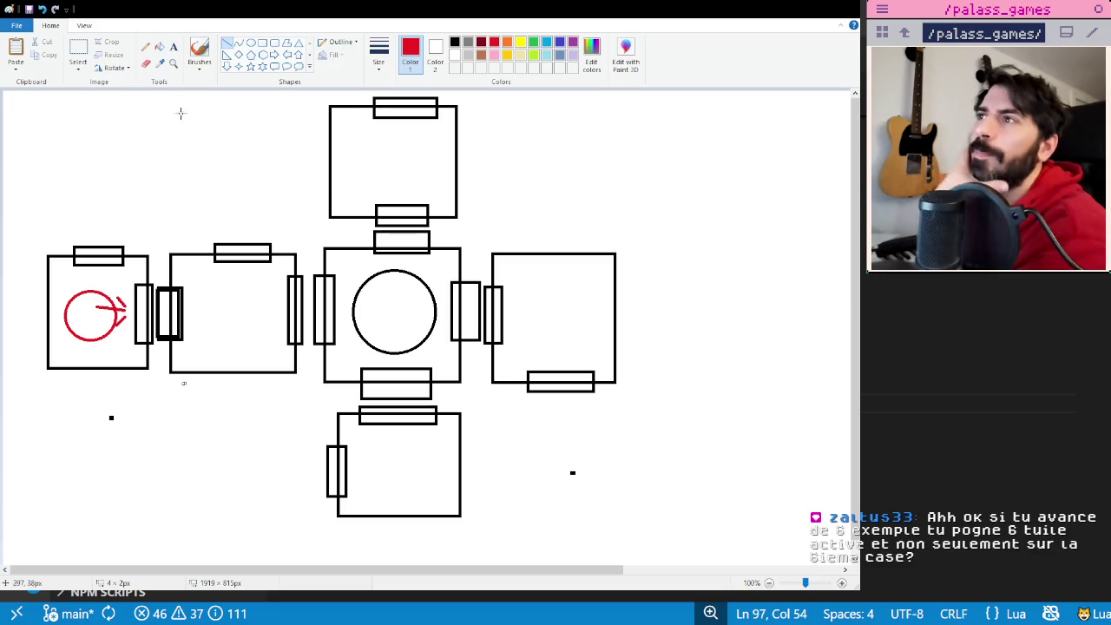
- Write the two-line red label 'action move : 6' at the canvas top-left
{"action": "left_click", "coordinate": [173, 46]}
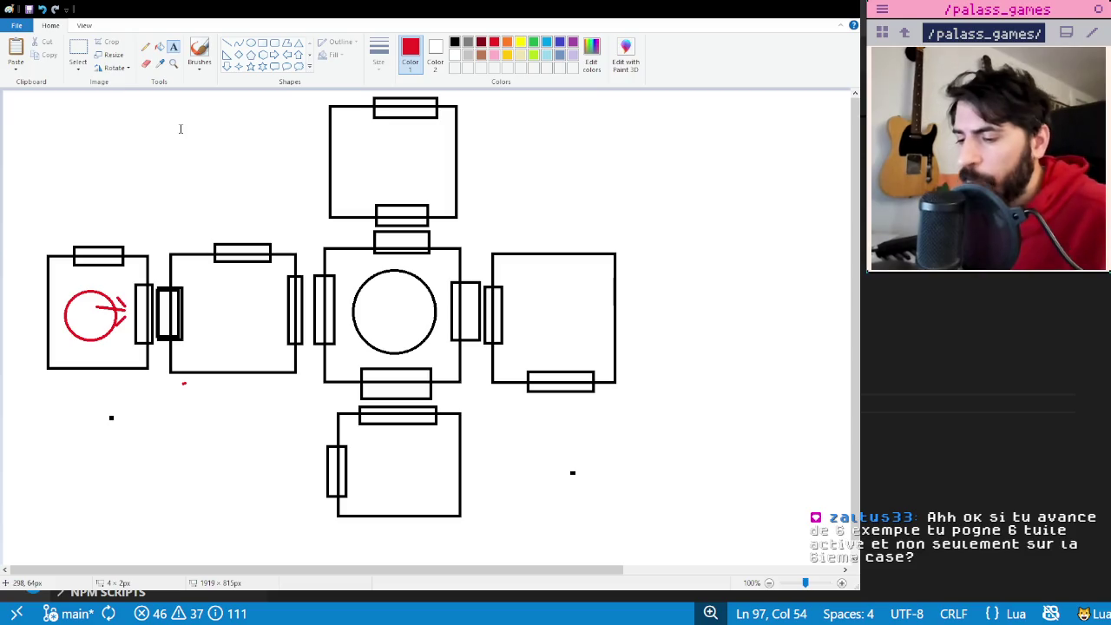
{"action": "left_click", "coordinate": [48, 124]}
{"action": "type", "text": "action move"}
{"action": "key", "text": "Return"}
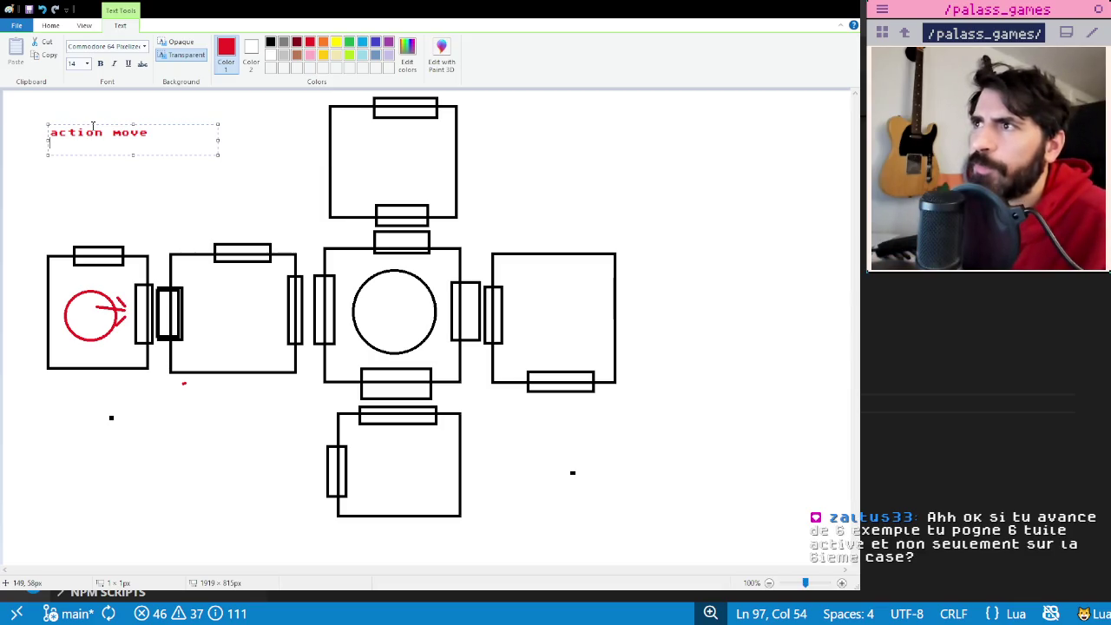
{"action": "left_click_drag", "start_coordinate": [94, 124], "coordinate": [88, 115]}
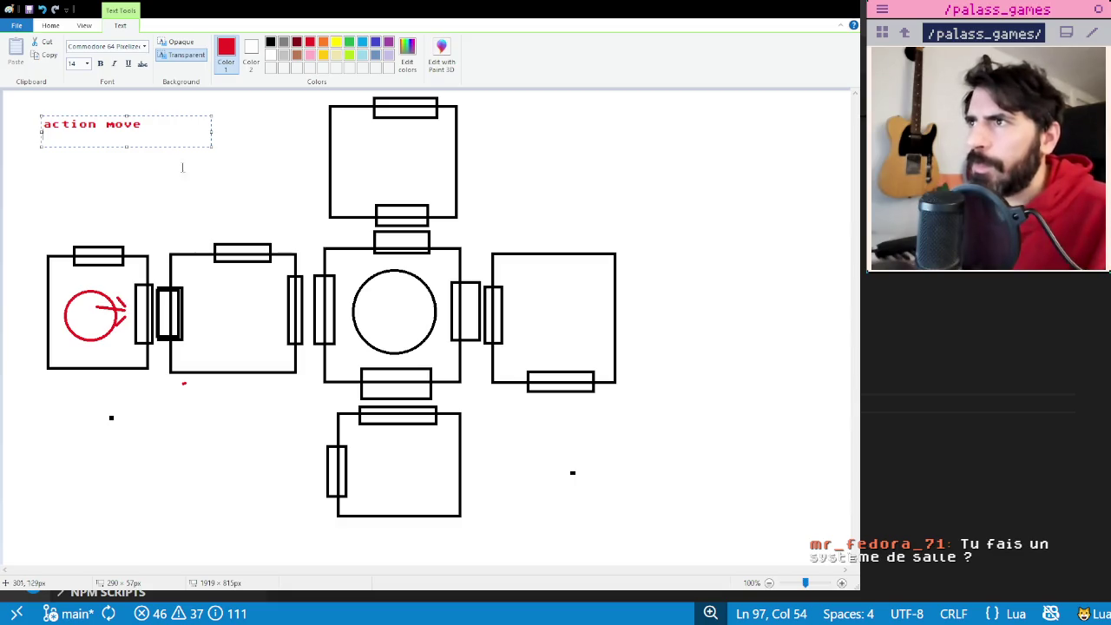
{"action": "type", "text": ": 6"}
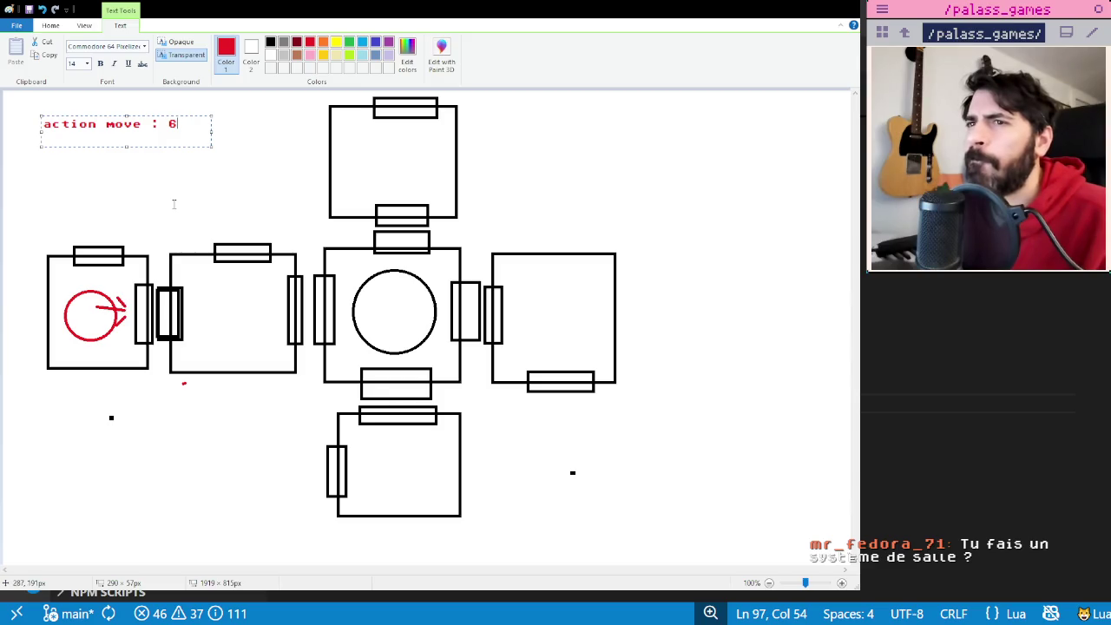
{"action": "left_click", "coordinate": [173, 204]}
{"action": "left_click", "coordinate": [145, 46]}
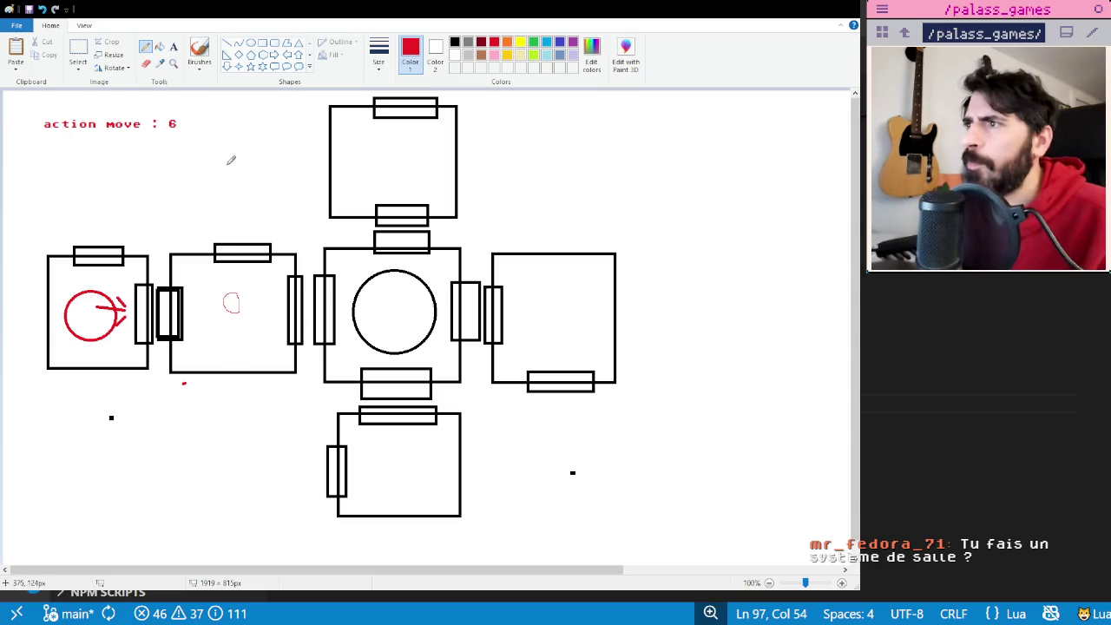
- Sketch a red pencil box beside the label, then place a text box at the top right
{"action": "mouse_move", "coordinate": [187, 206]}
{"action": "left_mouse_down"}
{"action": "mouse_move", "coordinate": [304, 121]}
{"action": "mouse_move", "coordinate": [228, 197]}
{"action": "mouse_move", "coordinate": [193, 199]}
{"action": "left_mouse_up"}
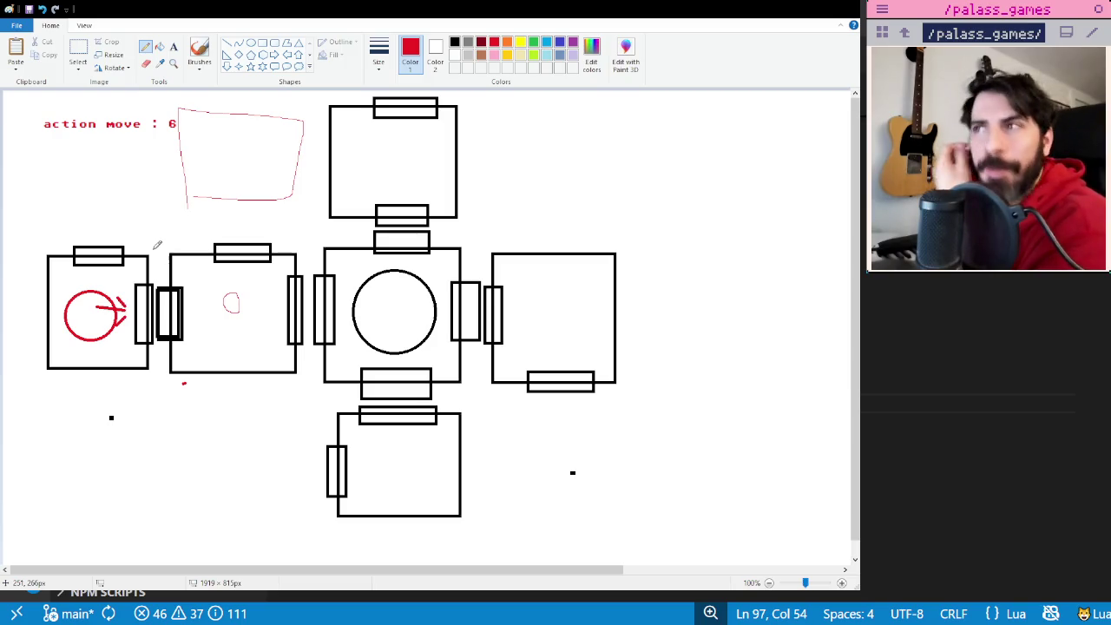
{"action": "key", "text": "alt+h"}
{"action": "key", "text": "t"}
{"action": "left_click", "coordinate": [558, 118]}
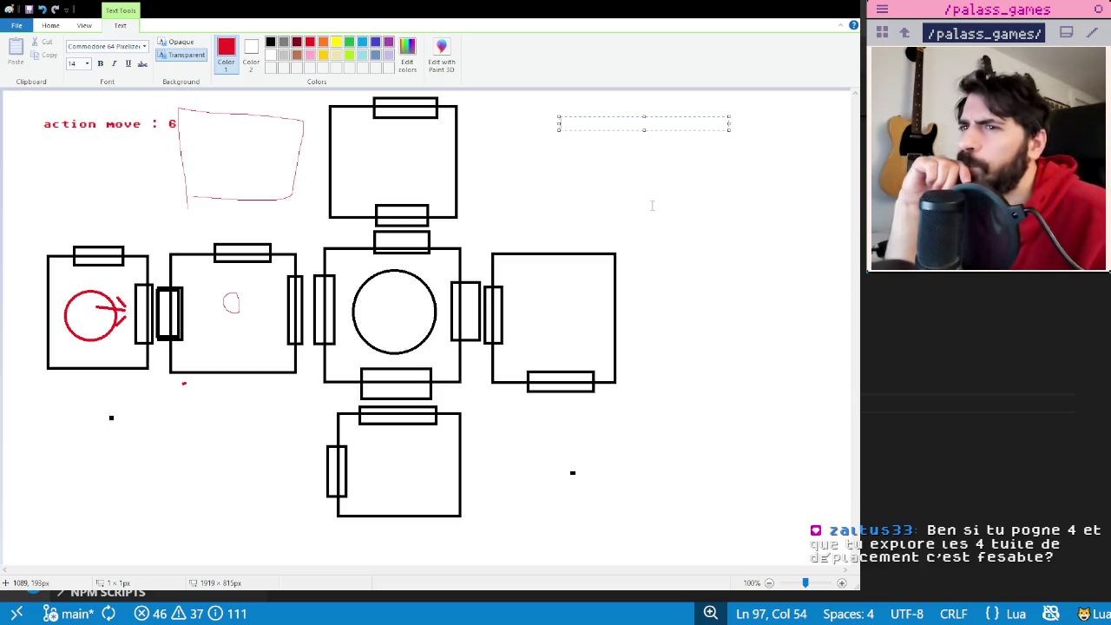
- Drop the empty text box and shift the entire board selection slightly down and right
{"action": "left_click", "coordinate": [652, 206]}
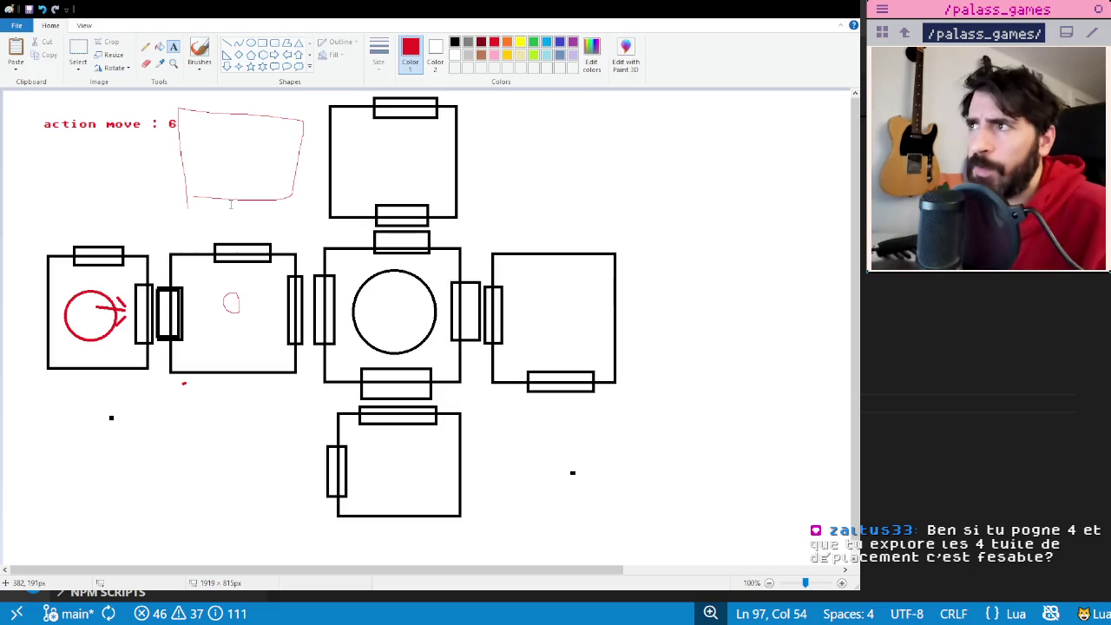
{"action": "left_click", "coordinate": [78, 51]}
{"action": "mouse_move", "coordinate": [36, 95]}
{"action": "left_mouse_down"}
{"action": "mouse_move", "coordinate": [739, 563]}
{"action": "mouse_move", "coordinate": [766, 594]}
{"action": "left_mouse_up"}
{"action": "scroll", "coordinate": [573, 224], "scroll_direction": "down", "scroll_amount": 1}
{"action": "scroll", "coordinate": [574, 225], "scroll_direction": "up", "scroll_amount": 1}
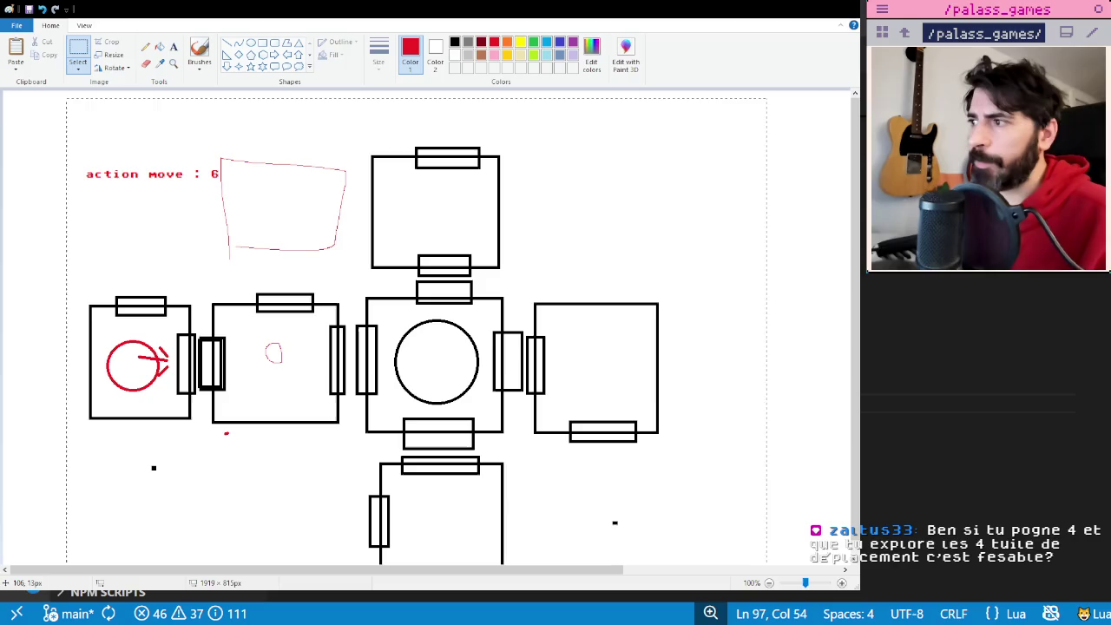
{"action": "left_click_drag", "start_coordinate": [67, 102], "coordinate": [770, 564]}
{"action": "left_click_drag", "start_coordinate": [701, 341], "coordinate": [788, 593]}
{"action": "left_click", "coordinate": [598, 255]}
{"action": "key", "text": "ctrl+z"}
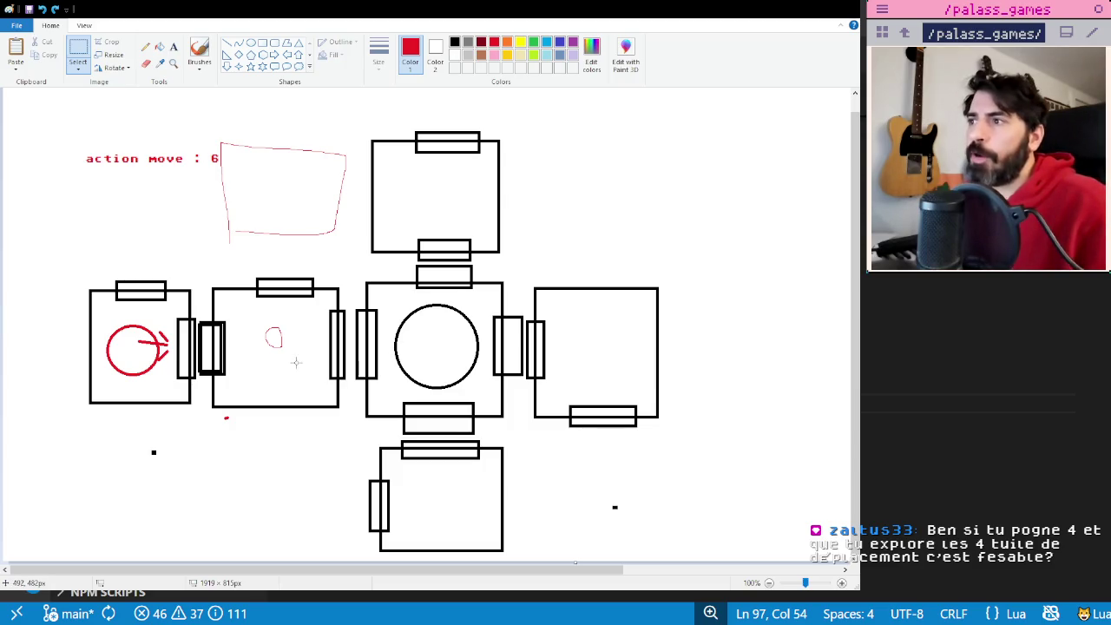
{"action": "key", "text": "ctrl+y"}
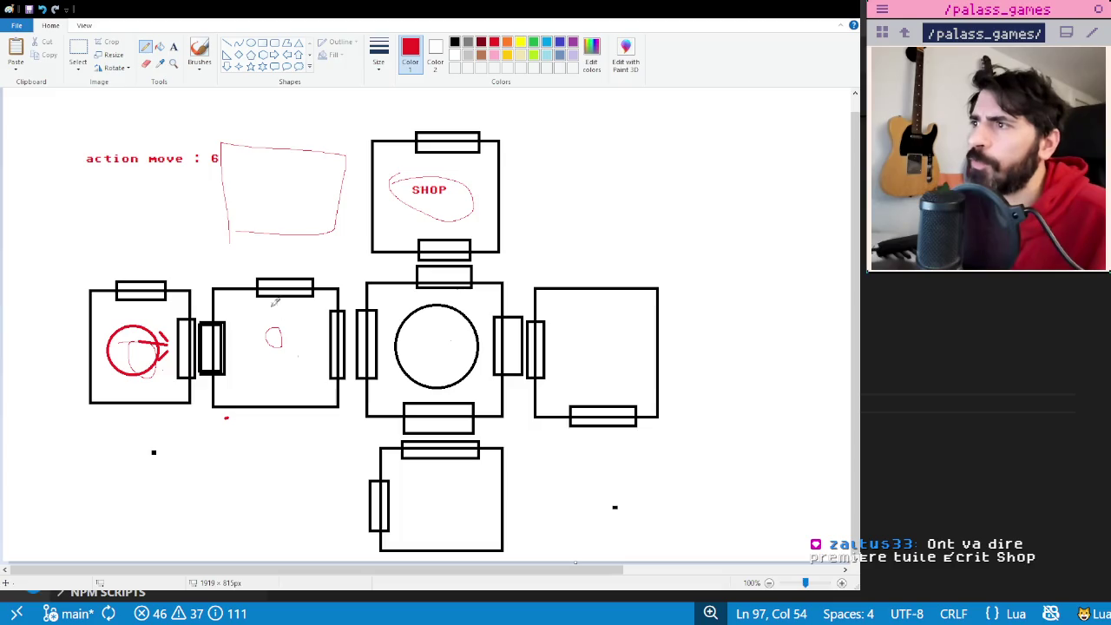
- Circle the second and centre rooms in red, add Shop and LvL2 notes, and save
{"action": "left_click_drag", "start_coordinate": [261, 318], "coordinate": [243, 365]}
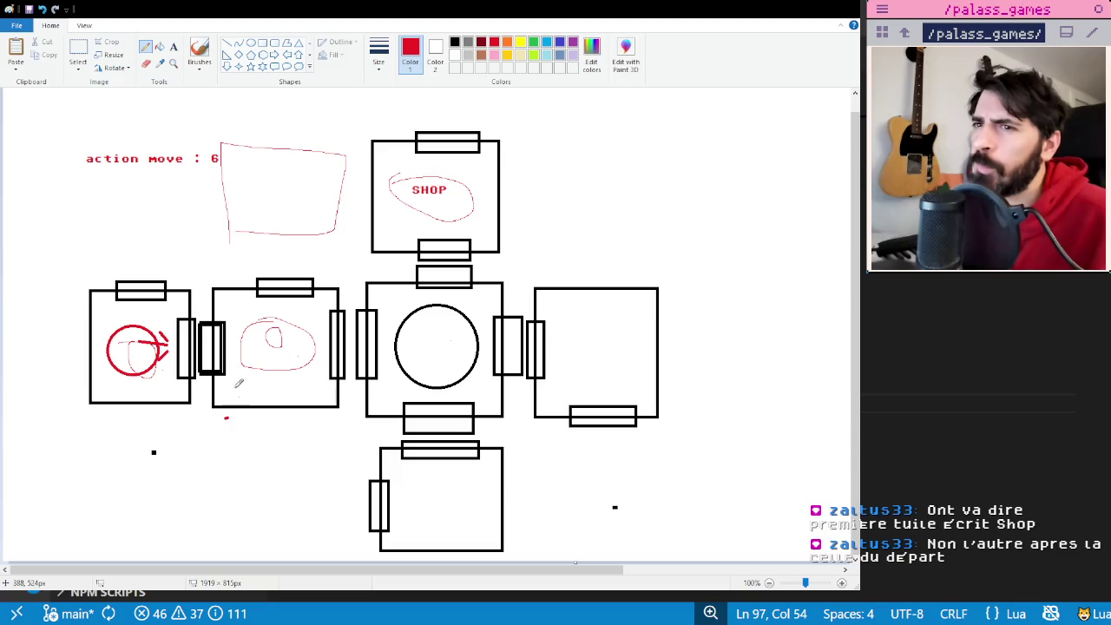
{"action": "left_click_drag", "start_coordinate": [556, 313], "coordinate": [590, 322]}
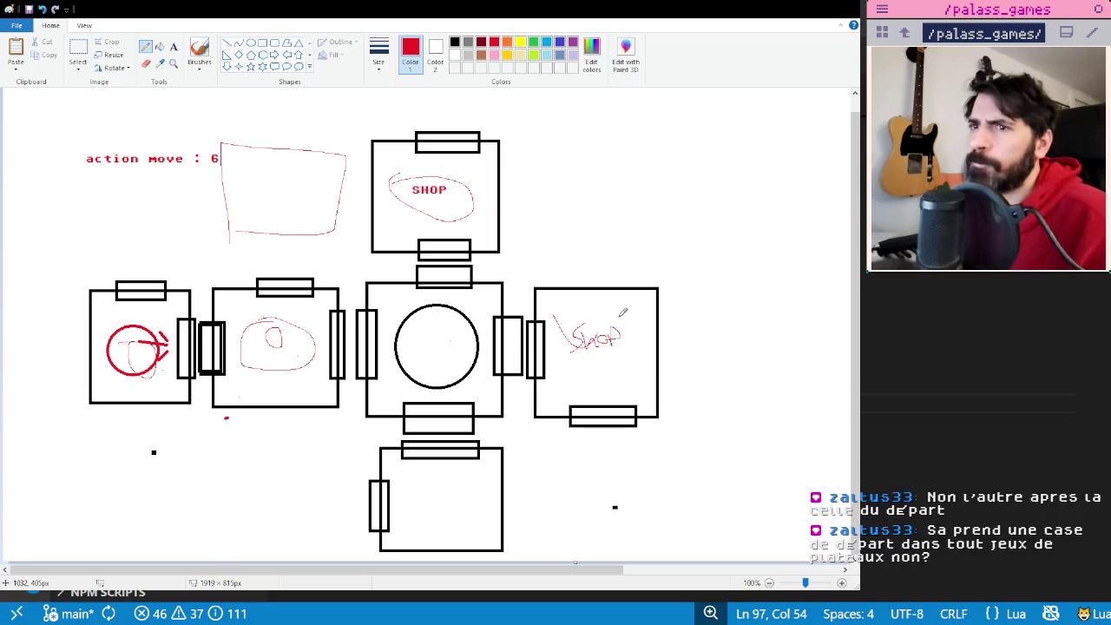
{"action": "mouse_move", "coordinate": [390, 300]}
{"action": "left_mouse_down"}
{"action": "mouse_move", "coordinate": [482, 306]}
{"action": "mouse_move", "coordinate": [469, 381]}
{"action": "mouse_move", "coordinate": [380, 332]}
{"action": "mouse_move", "coordinate": [487, 330]}
{"action": "mouse_move", "coordinate": [403, 386]}
{"action": "mouse_move", "coordinate": [465, 314]}
{"action": "left_mouse_up"}
{"action": "left_click_drag", "start_coordinate": [432, 382], "coordinate": [440, 308]}
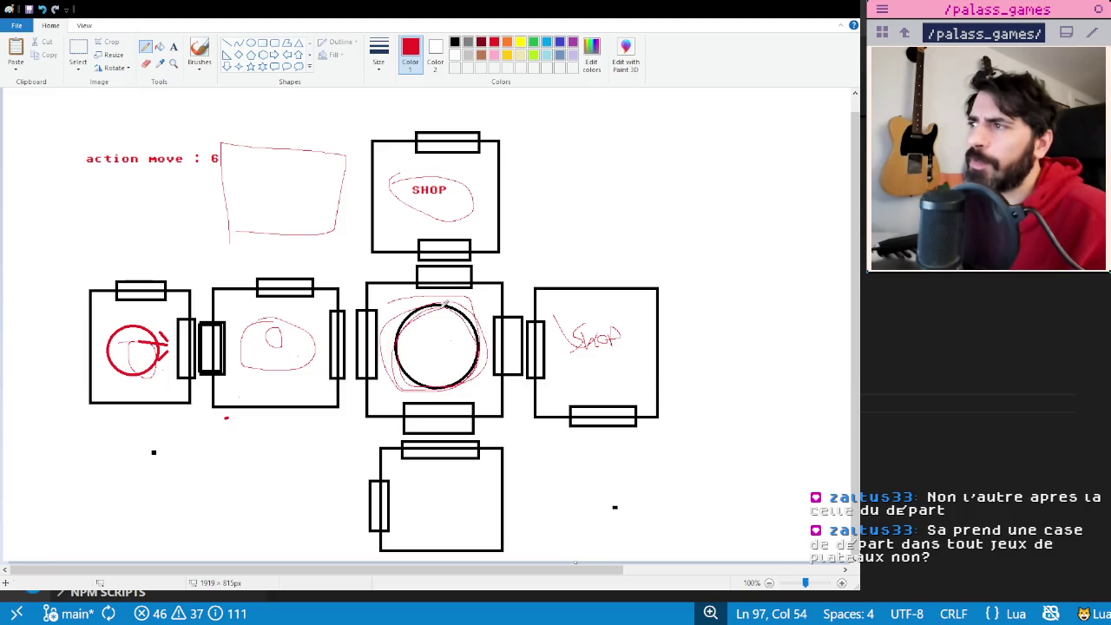
{"action": "mouse_move", "coordinate": [452, 376]}
{"action": "left_mouse_down"}
{"action": "mouse_move", "coordinate": [408, 342]}
{"action": "mouse_move", "coordinate": [486, 363]}
{"action": "left_mouse_up"}
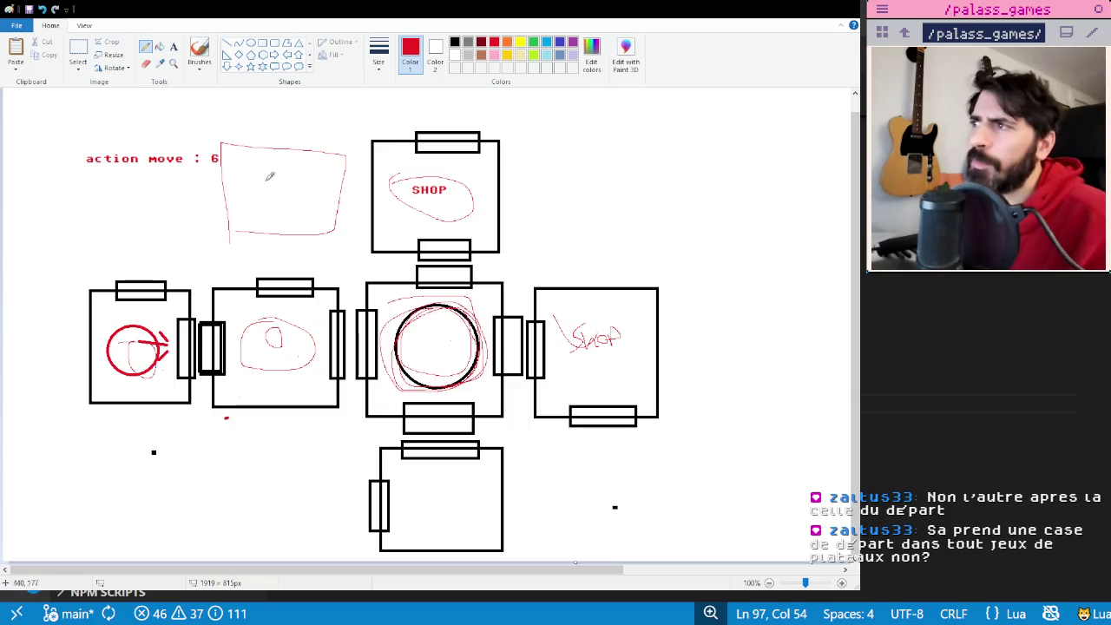
{"action": "mouse_move", "coordinate": [21, 101]}
{"action": "left_mouse_down"}
{"action": "mouse_move", "coordinate": [29, 119]}
{"action": "mouse_move", "coordinate": [107, 110]}
{"action": "left_mouse_up"}
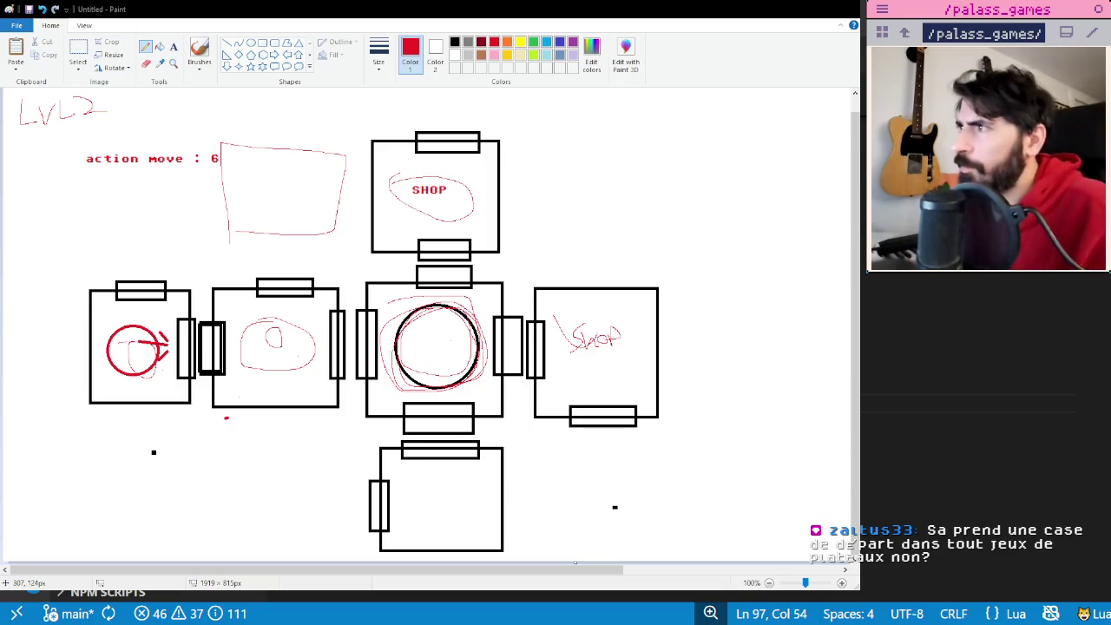
{"action": "key", "text": "ctrl+s"}
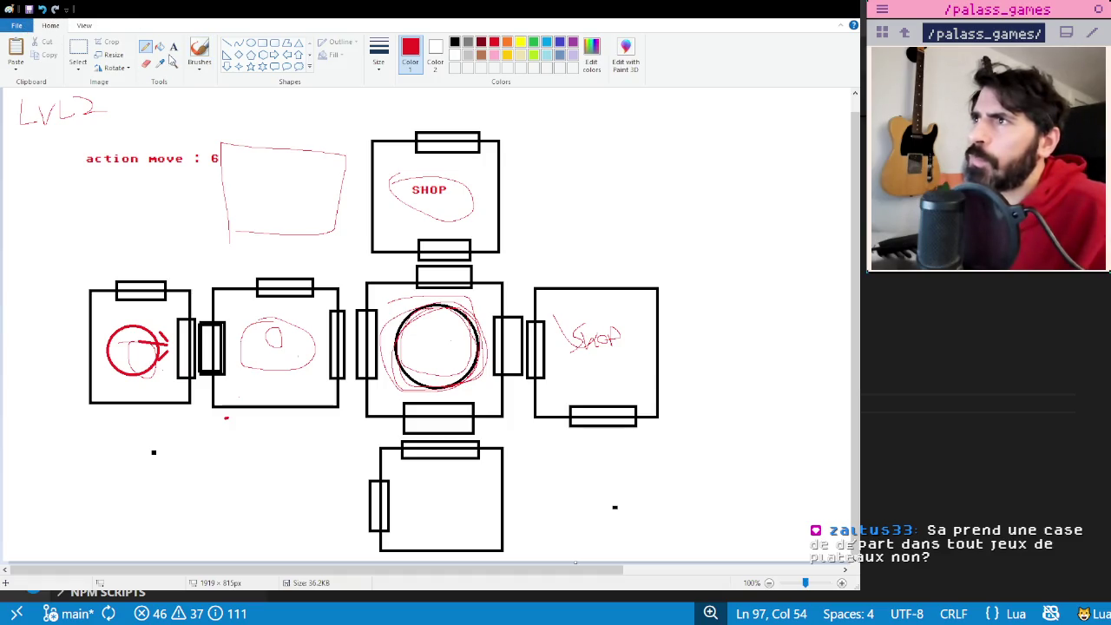
{"action": "key", "text": "alt+Tab"}
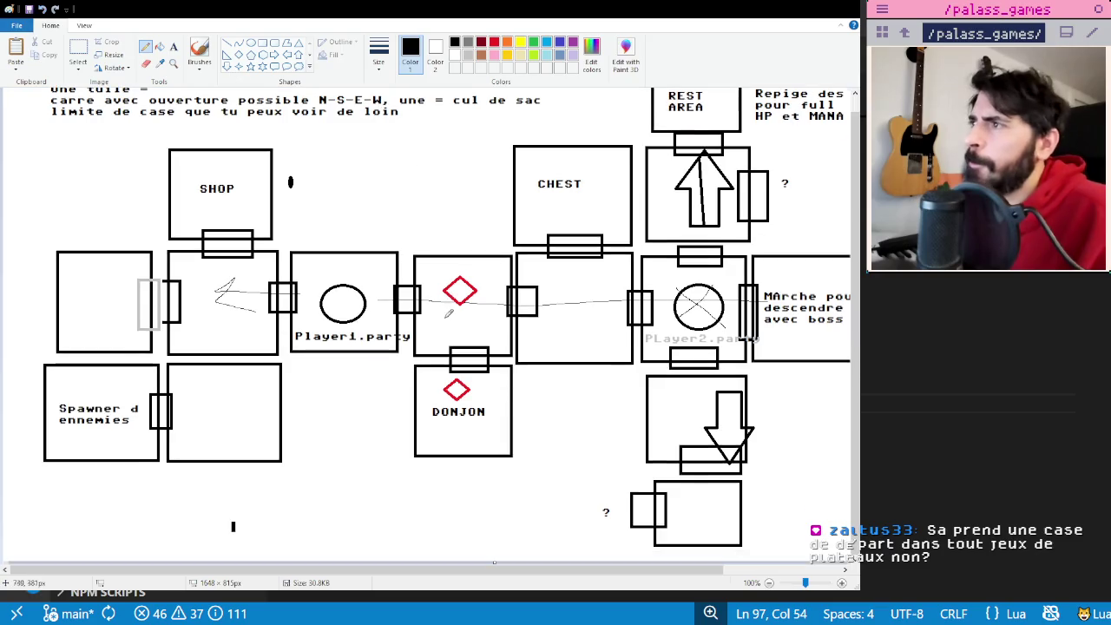
- Scroll across the dungeon tile map, then create a new blank image
{"action": "scroll", "coordinate": [448, 314], "scroll_direction": "up", "scroll_amount": 1}
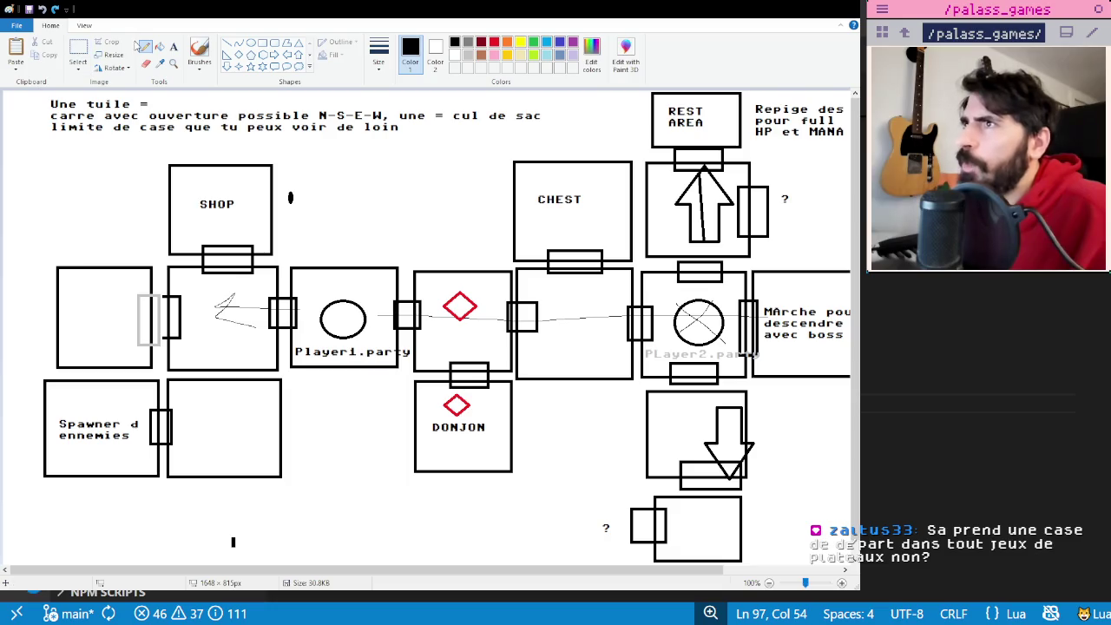
{"action": "scroll", "coordinate": [417, 312], "scroll_direction": "down", "scroll_amount": 1}
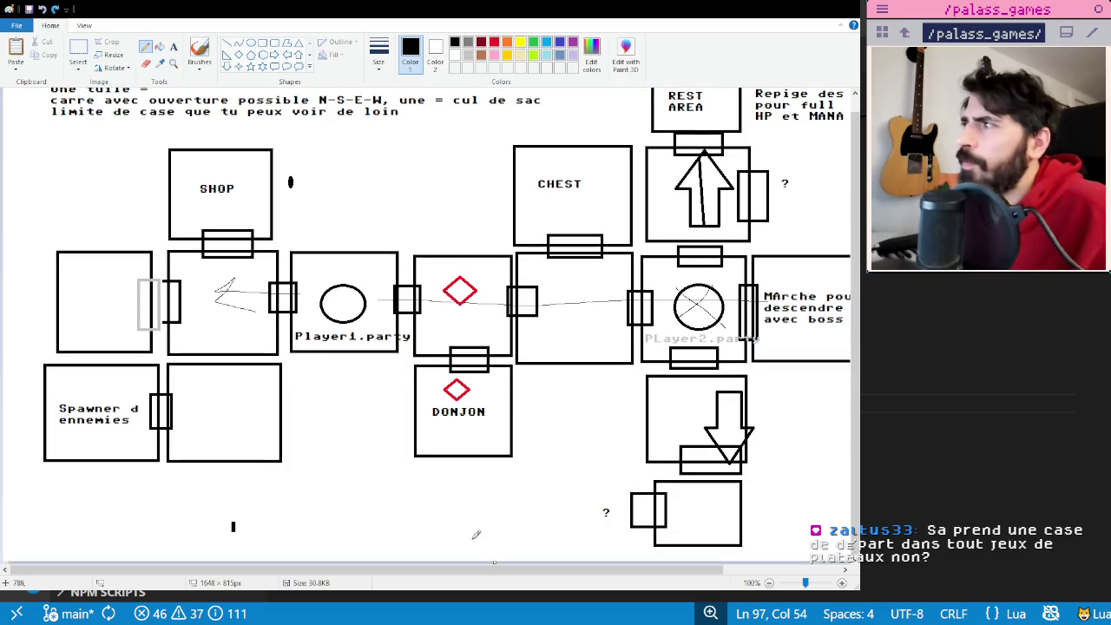
{"action": "left_click_drag", "start_coordinate": [572, 569], "coordinate": [691, 566]}
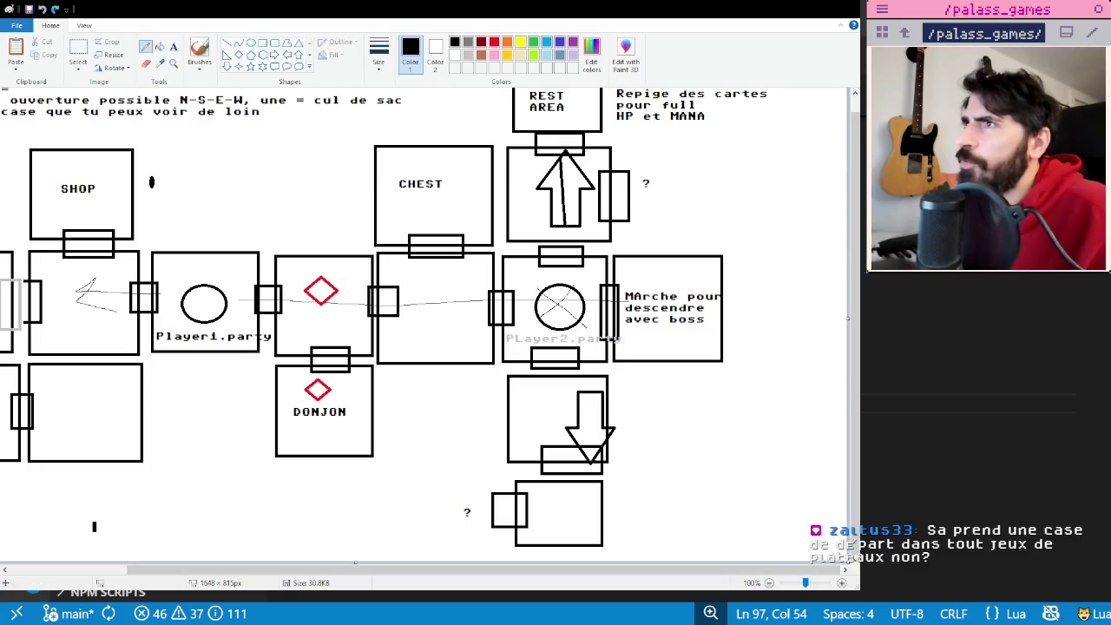
{"action": "left_click", "coordinate": [79, 50]}
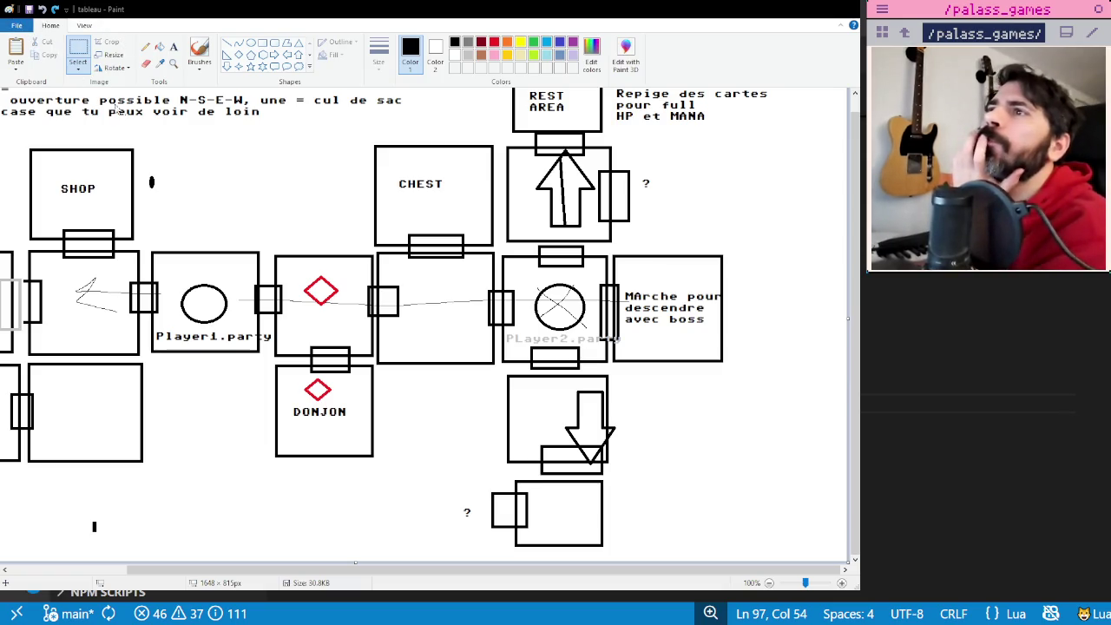
{"action": "key", "text": "ctrl+n"}
{"action": "left_click", "coordinate": [263, 43]}
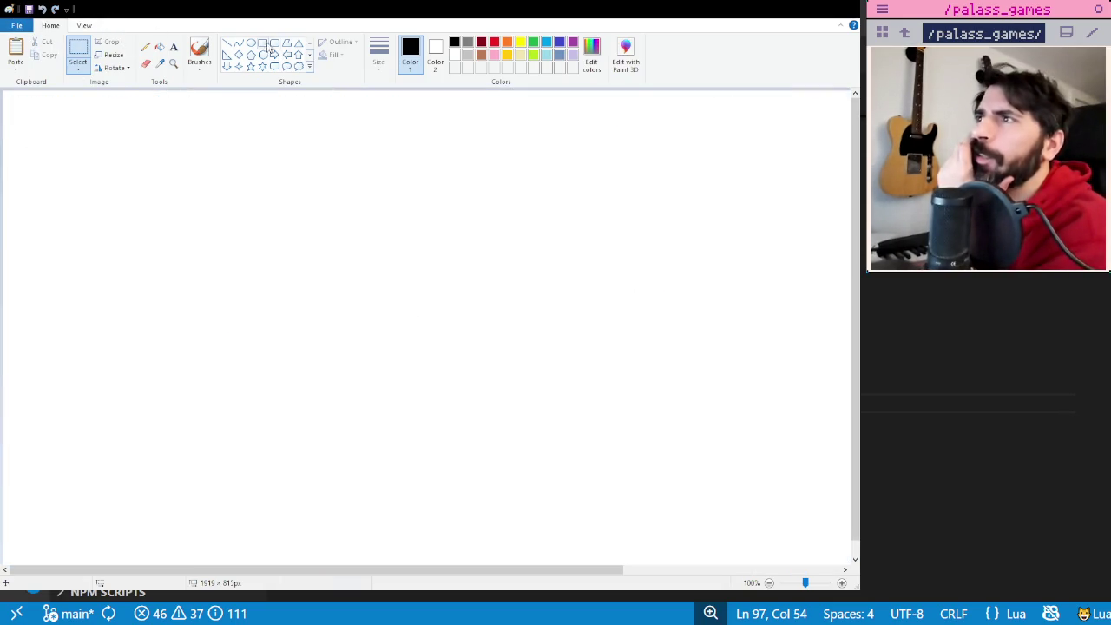
- Draw a square with a small tab on its right edge and label it DEPART
{"action": "left_click_drag", "start_coordinate": [335, 272], "coordinate": [452, 380]}
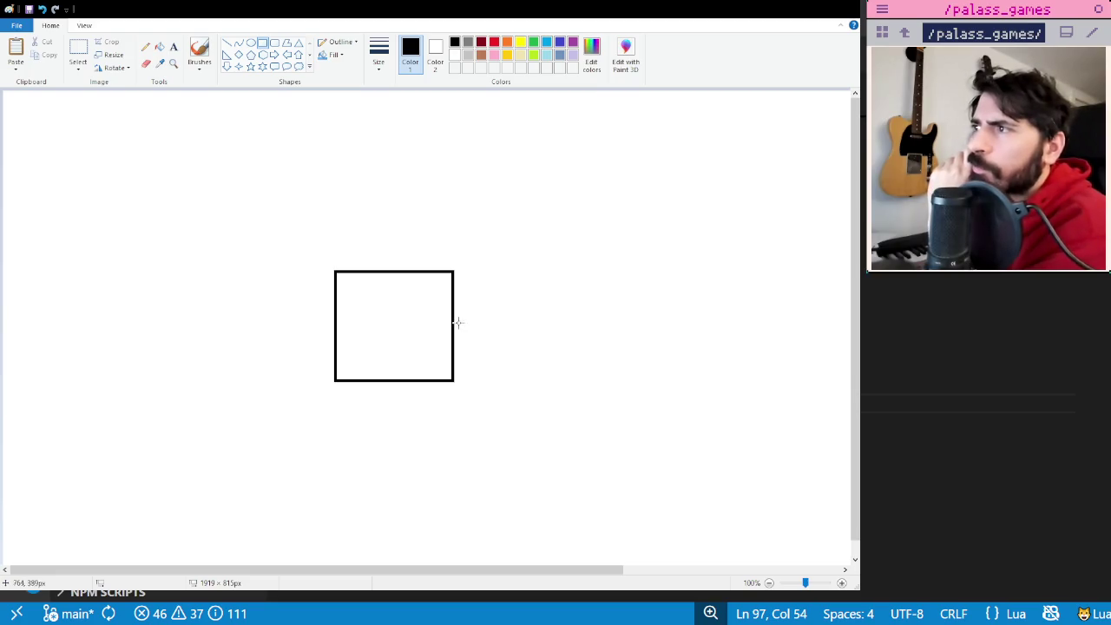
{"action": "left_click_drag", "start_coordinate": [446, 301], "coordinate": [460, 351]}
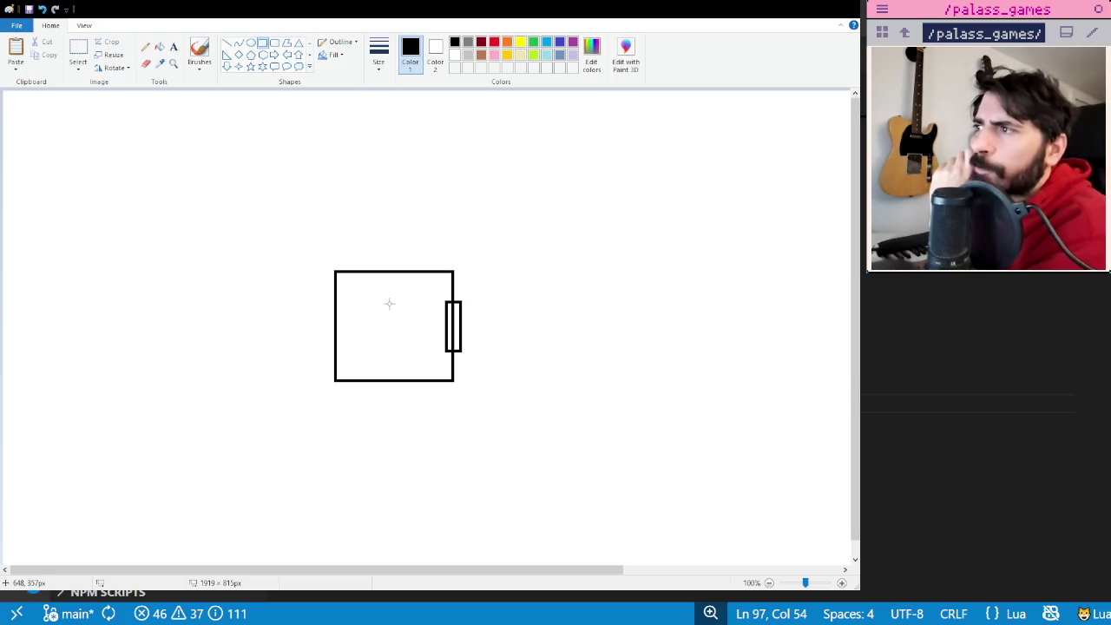
{"action": "left_click", "coordinate": [173, 47]}
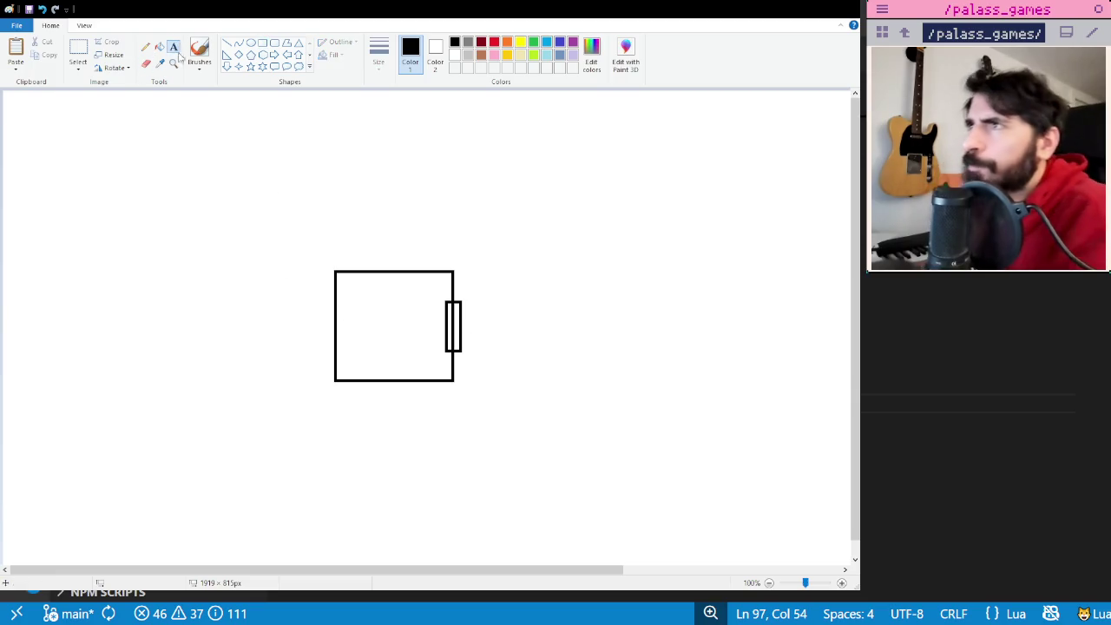
{"action": "left_click", "coordinate": [342, 304]}
{"action": "type", "text": "DEPAR"}
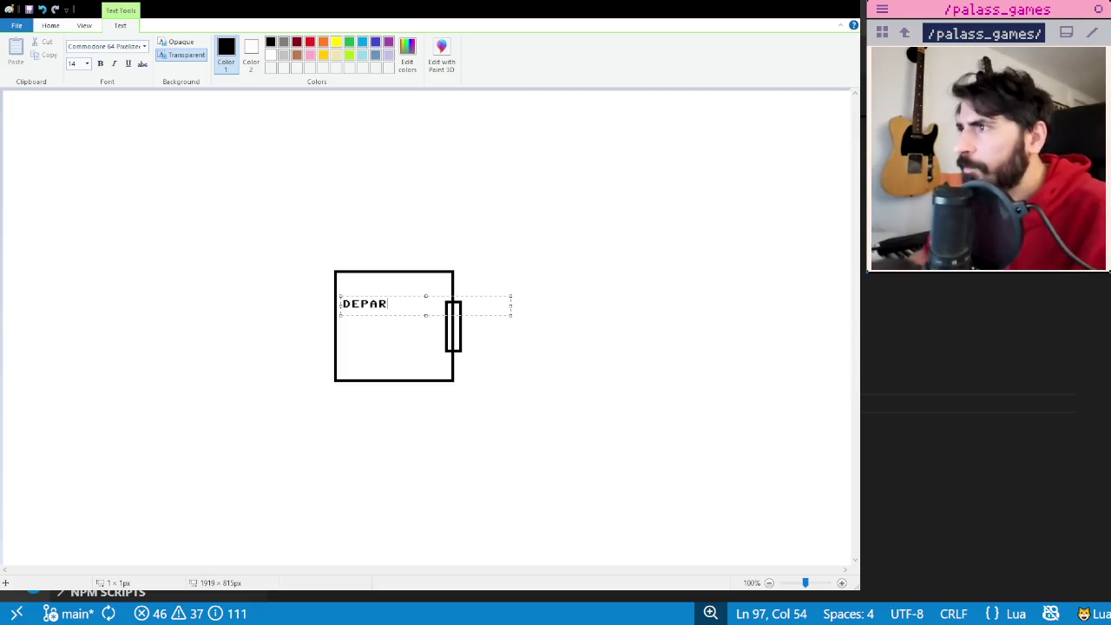
{"action": "type", "text": "T"}
{"action": "left_click_drag", "start_coordinate": [376, 296], "coordinate": [395, 278]}
{"action": "left_click", "coordinate": [432, 245]}
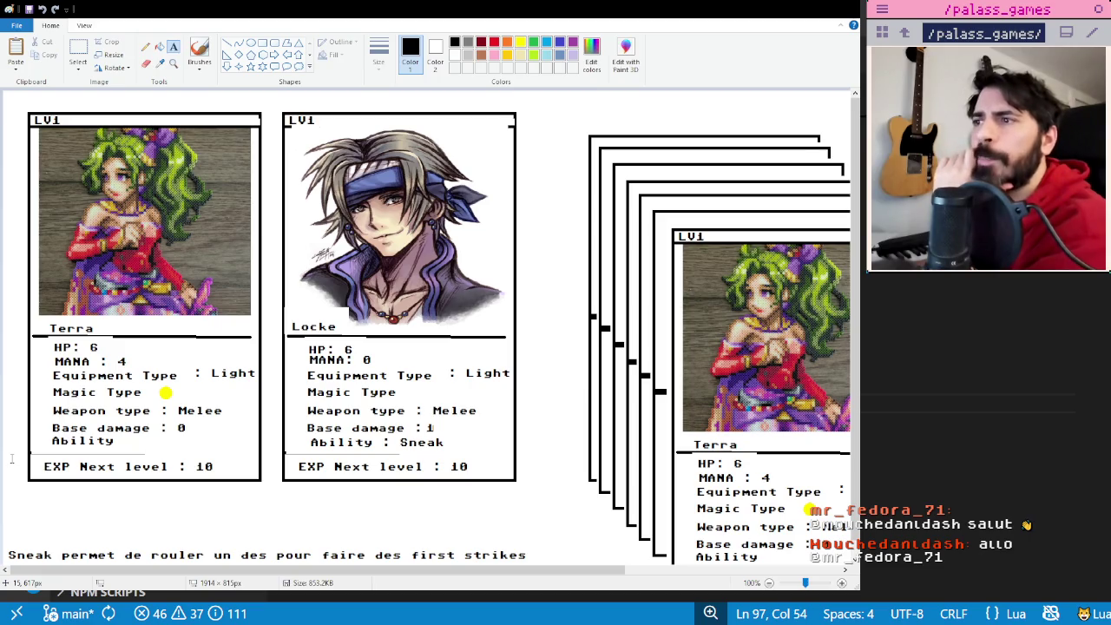
{"action": "left_click", "coordinate": [9, 457]}
- Type the heading '4 facons de trouver des items' in a widened text box below the Terra card
{"action": "left_click", "coordinate": [17, 413]}
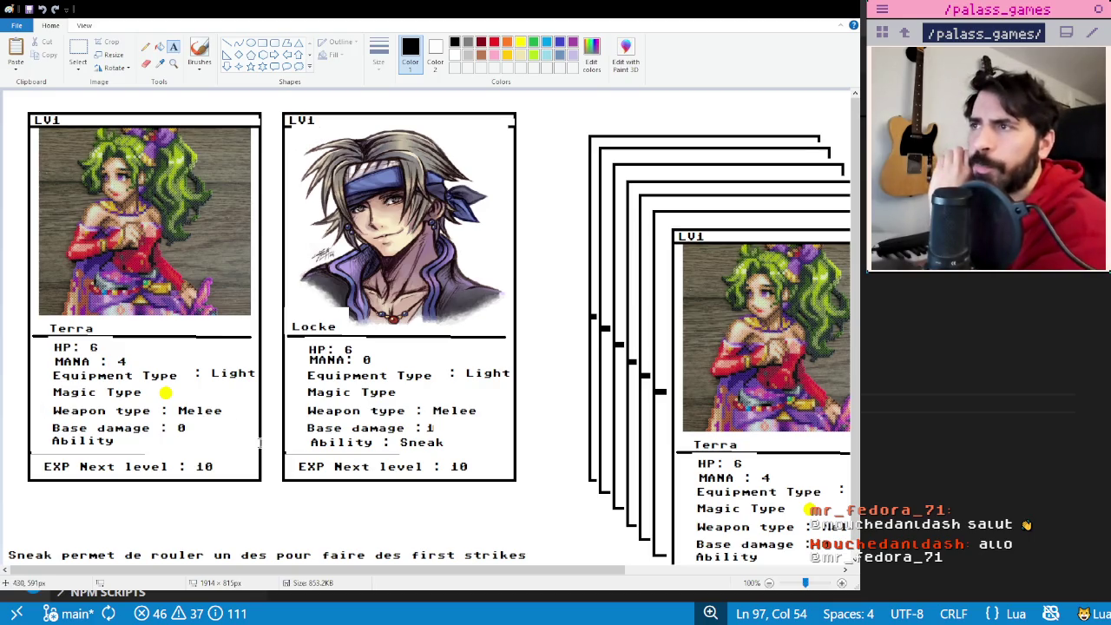
{"action": "scroll", "coordinate": [262, 442], "scroll_direction": "down", "scroll_amount": 1}
{"action": "left_click", "coordinate": [18, 479]}
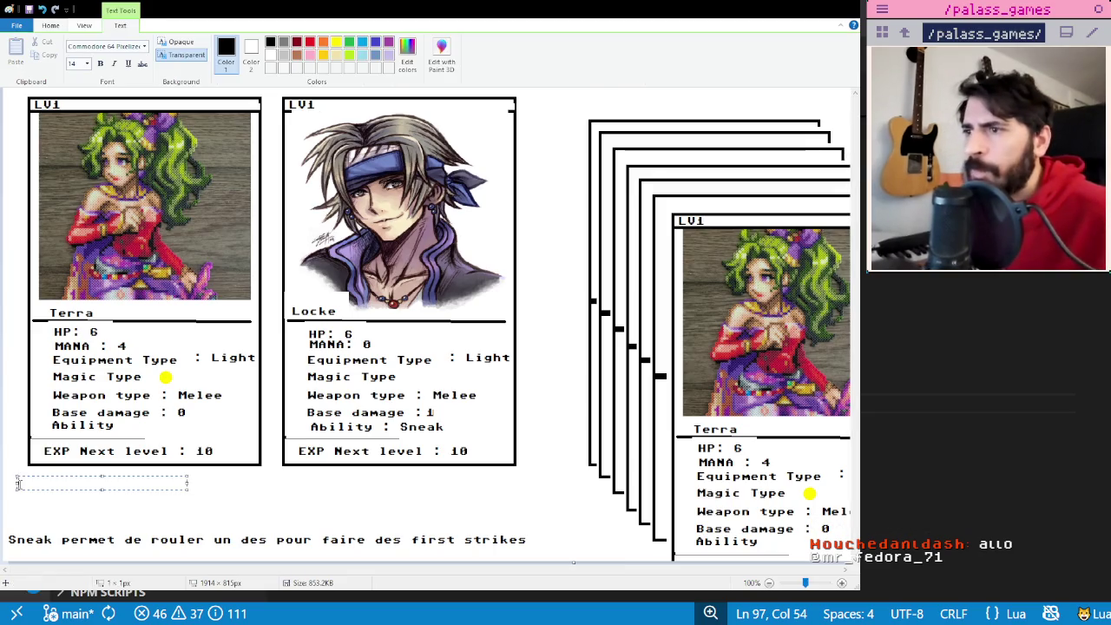
{"action": "type", "text": "4 facons de trouver des itmes"}
{"action": "key", "text": "BackSpace"}
{"action": "key", "text": "BackSpace"}
{"action": "key", "text": "BackSpace"}
{"action": "type", "text": "ems"}
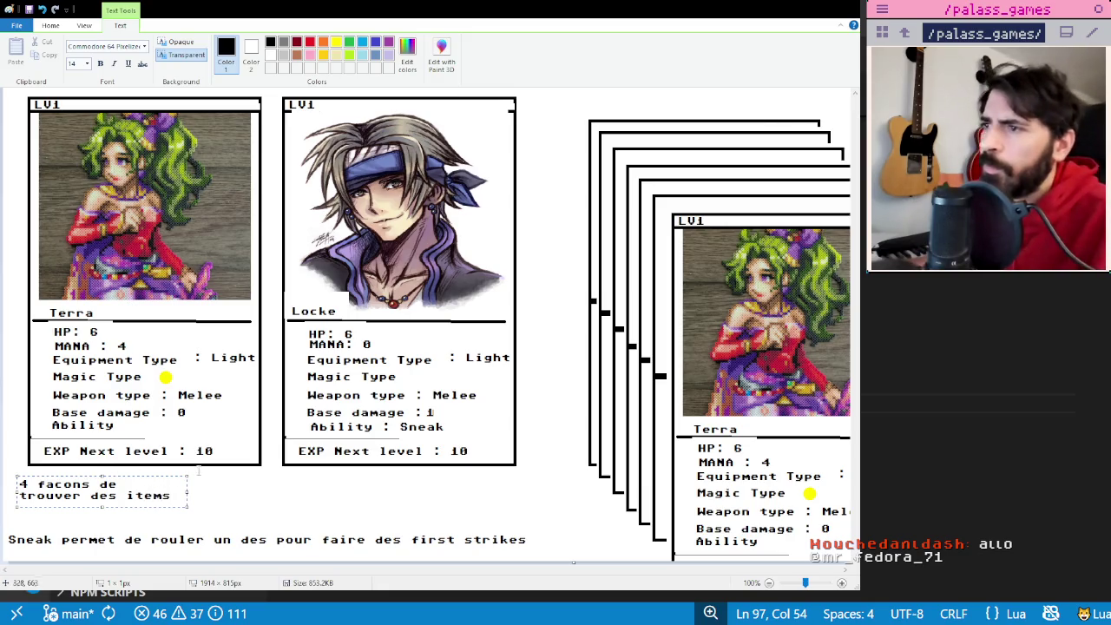
{"action": "left_click_drag", "start_coordinate": [186, 492], "coordinate": [450, 497]}
- List the item sources (dice roll, shop, chest) and move the list to the left edge
{"action": "key", "text": "Return"}
{"action": "type", "text": "- battre des ennemis (faut avoir "}
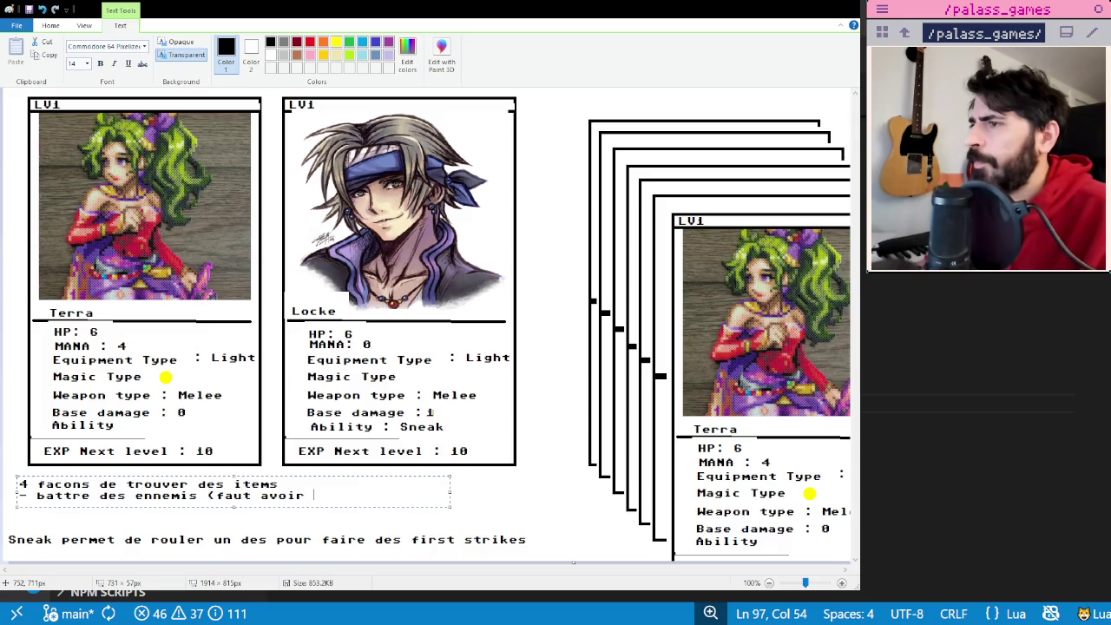
{"action": "key", "text": "BackSpace"}
{"action": "key", "text": "BackSpace"}
{"action": "key", "text": "BackSpace"}
{"action": "key", "text": "BackSpace"}
{"action": "key", "text": "BackSpace"}
{"action": "key", "text": "BackSpace"}
{"action": "type", "text": "rouler"}
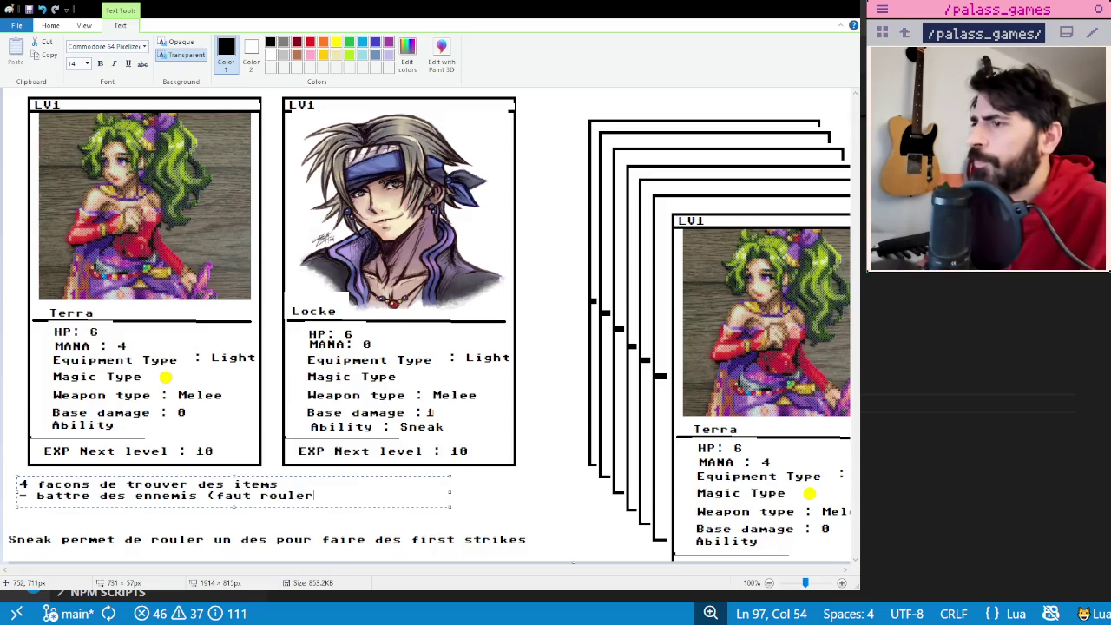
{"action": "type", "text": " un des)"}
{"action": "key", "text": "Return"}
{"action": "type", "text": "- "}
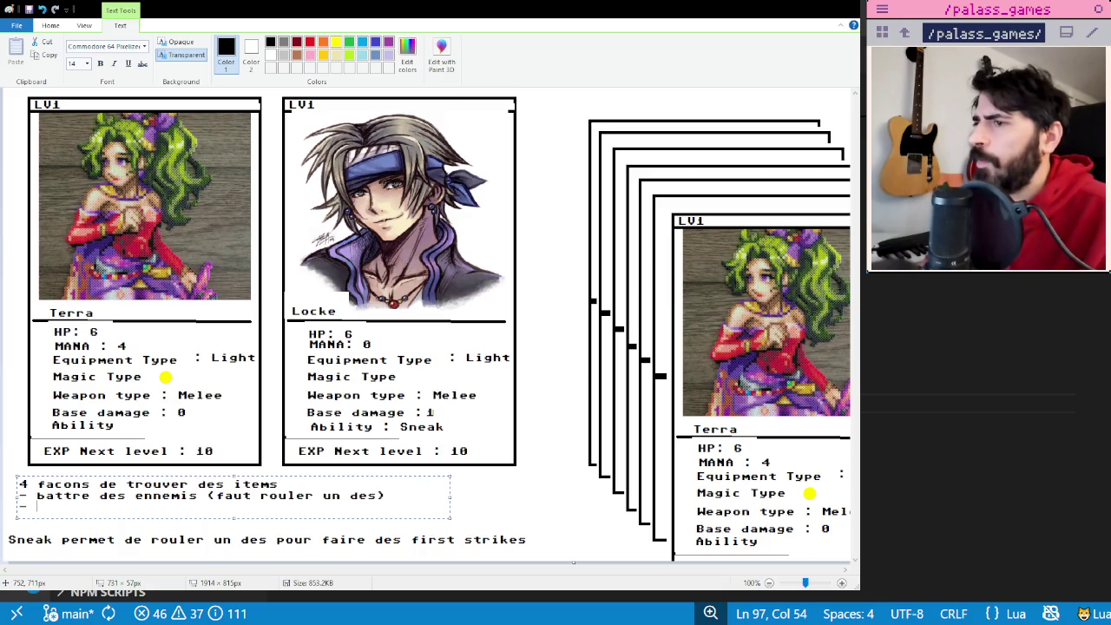
{"action": "type", "text": "shop ( contre des tokens"}
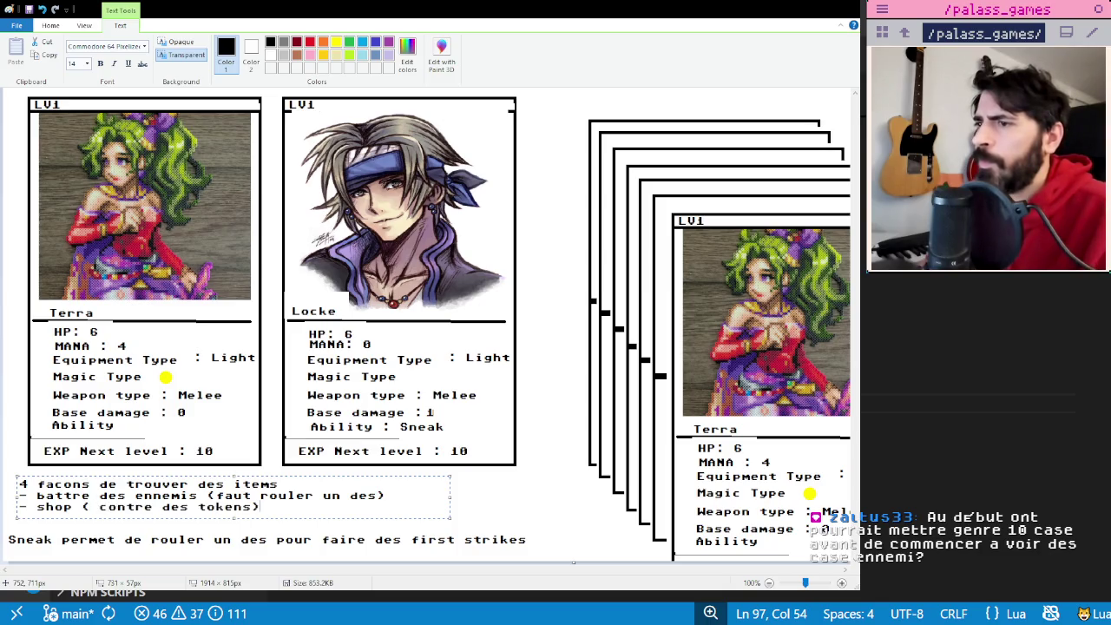
{"action": "type", "text": "hest"}
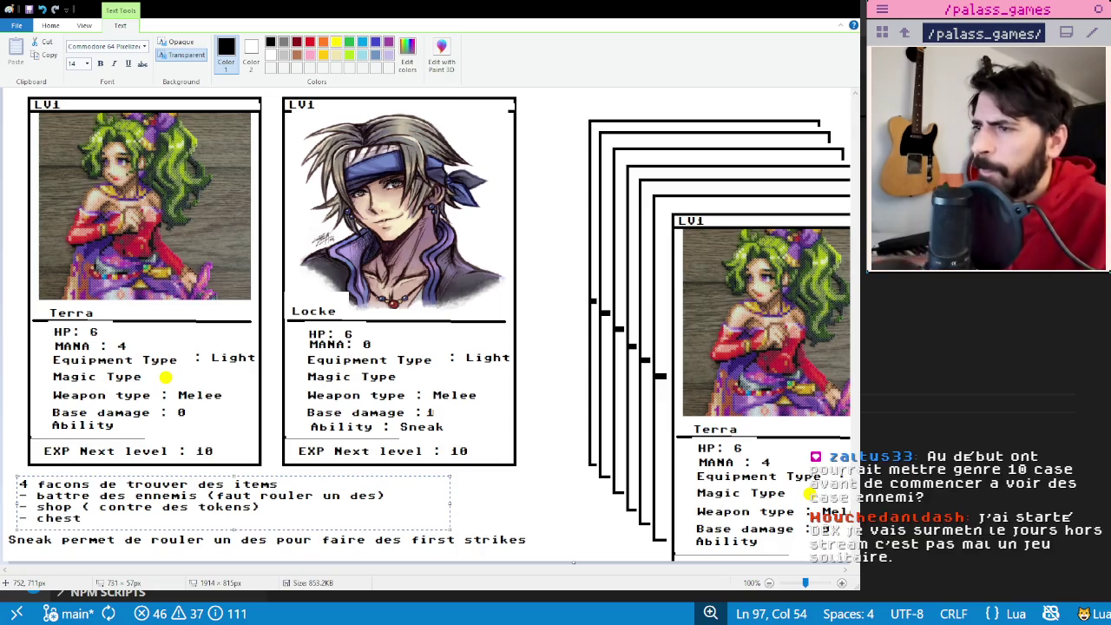
{"action": "left_click_drag", "start_coordinate": [102, 475], "coordinate": [101, 471]}
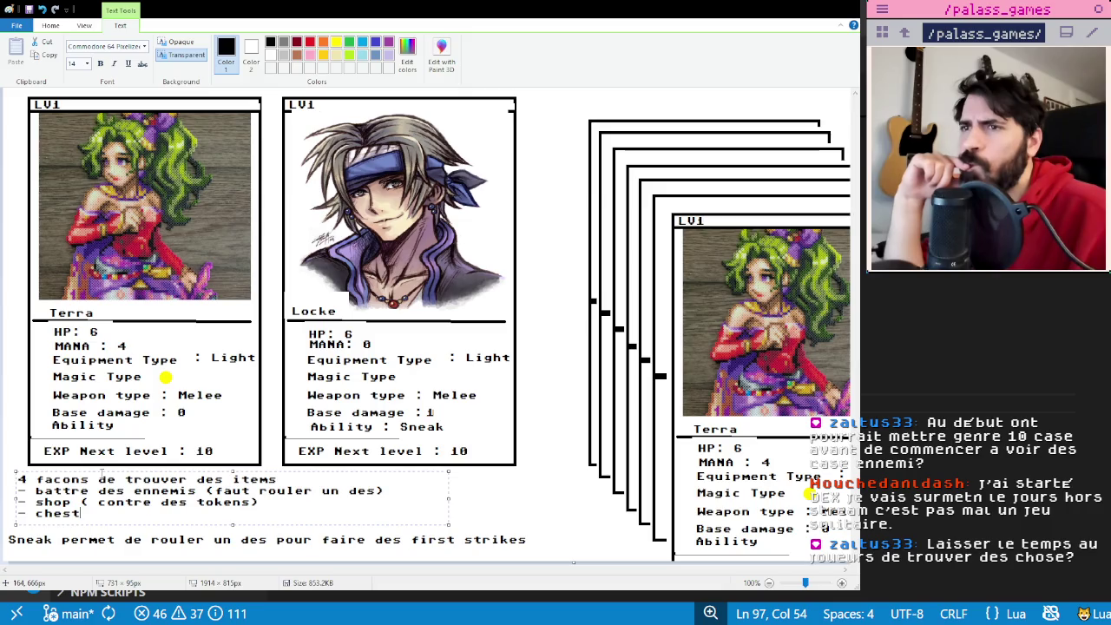
{"action": "left_click_drag", "start_coordinate": [110, 471], "coordinate": [99, 472]}
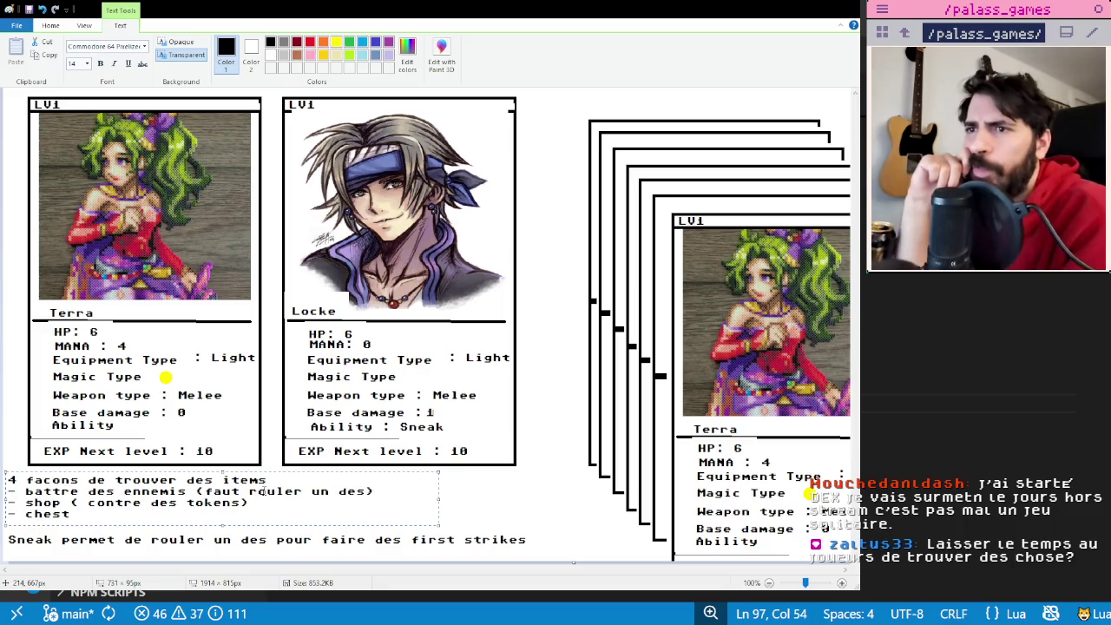
{"action": "left_click", "coordinate": [563, 376]}
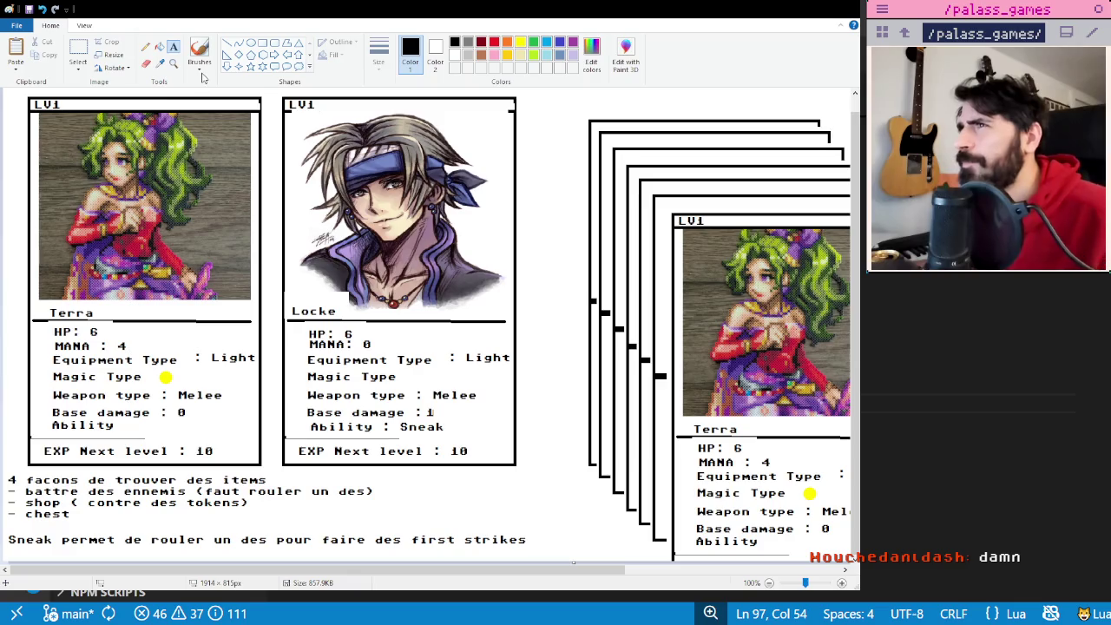
- Switch to the card sheet window showing the HP and MANA token cards
{"action": "key", "text": "alt+Tab"}
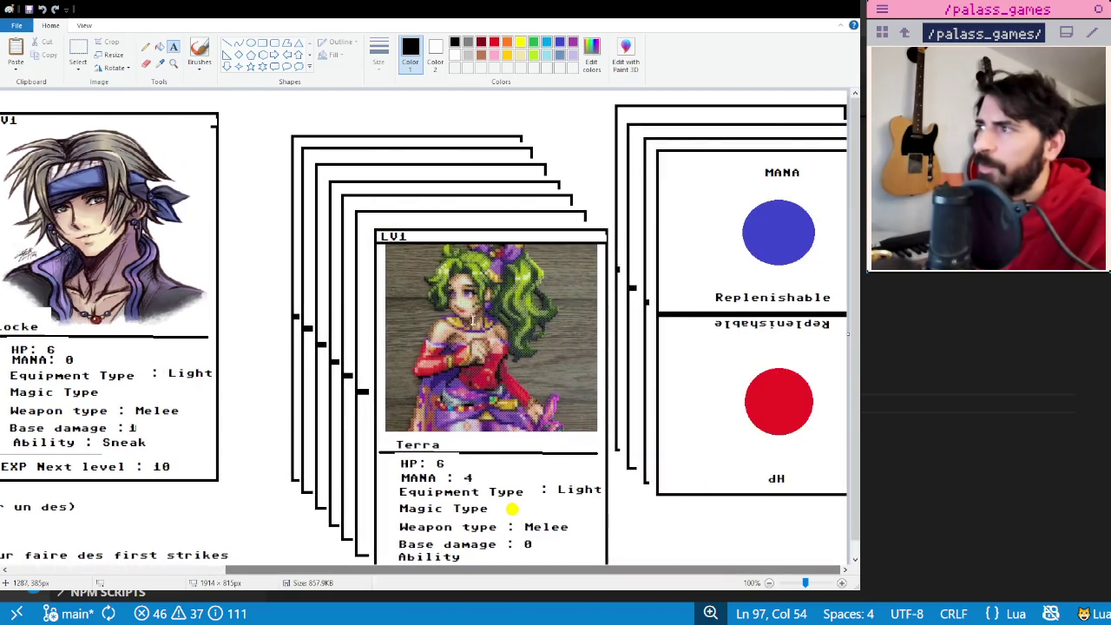
- Erase the top two stacked card outlines, then undo to restore them
{"action": "left_click", "coordinate": [78, 50]}
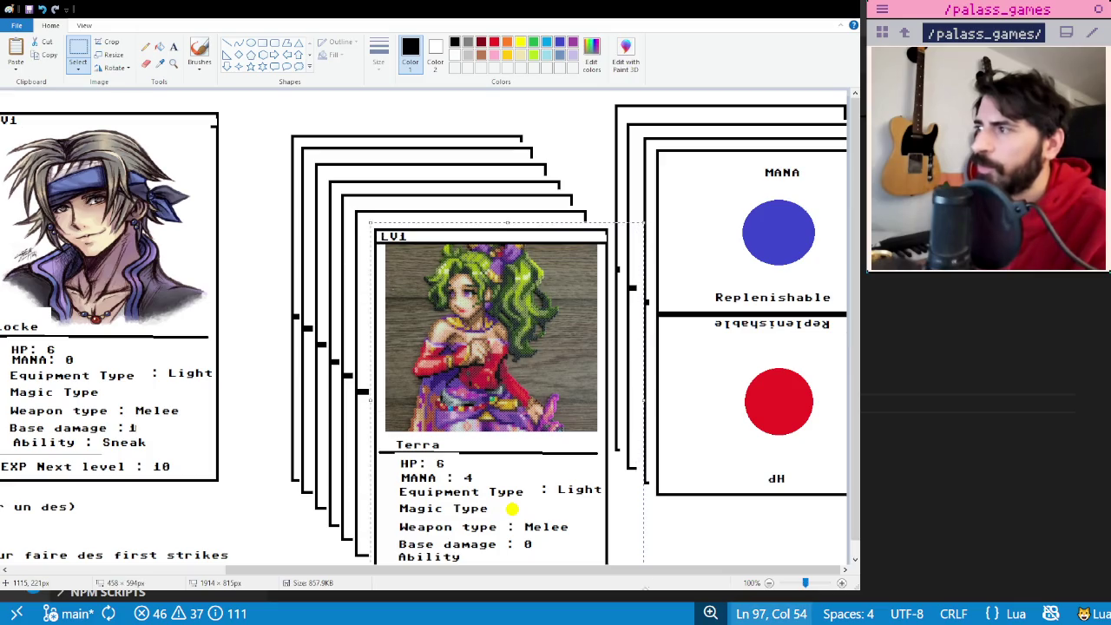
{"action": "left_click_drag", "start_coordinate": [280, 124], "coordinate": [553, 188]}
{"action": "key", "text": "Delete"}
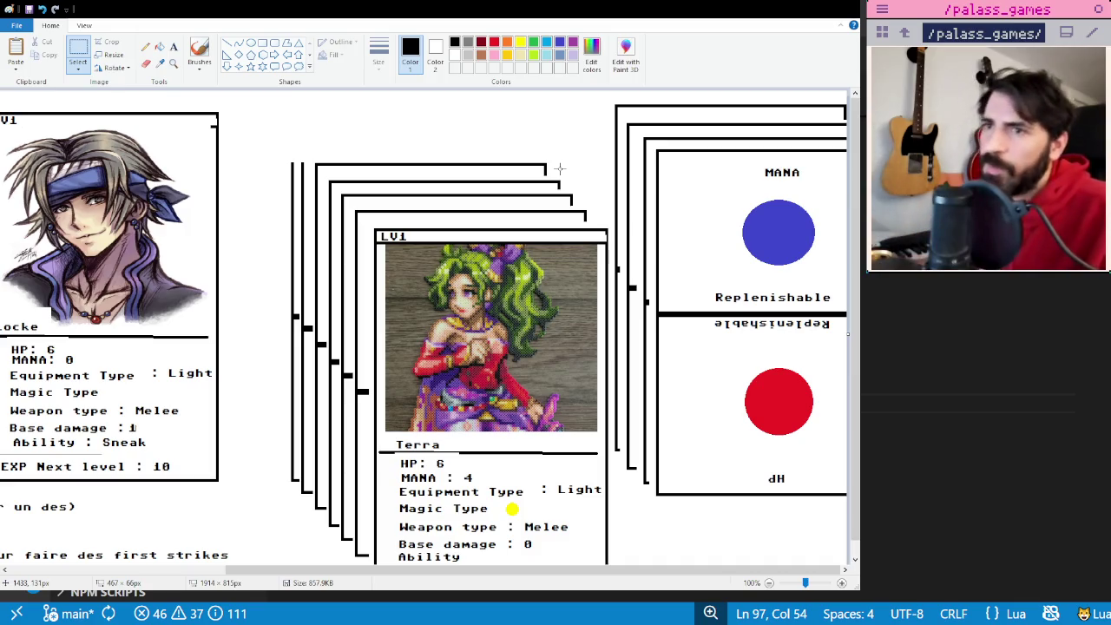
{"action": "key", "text": "ctrl+z"}
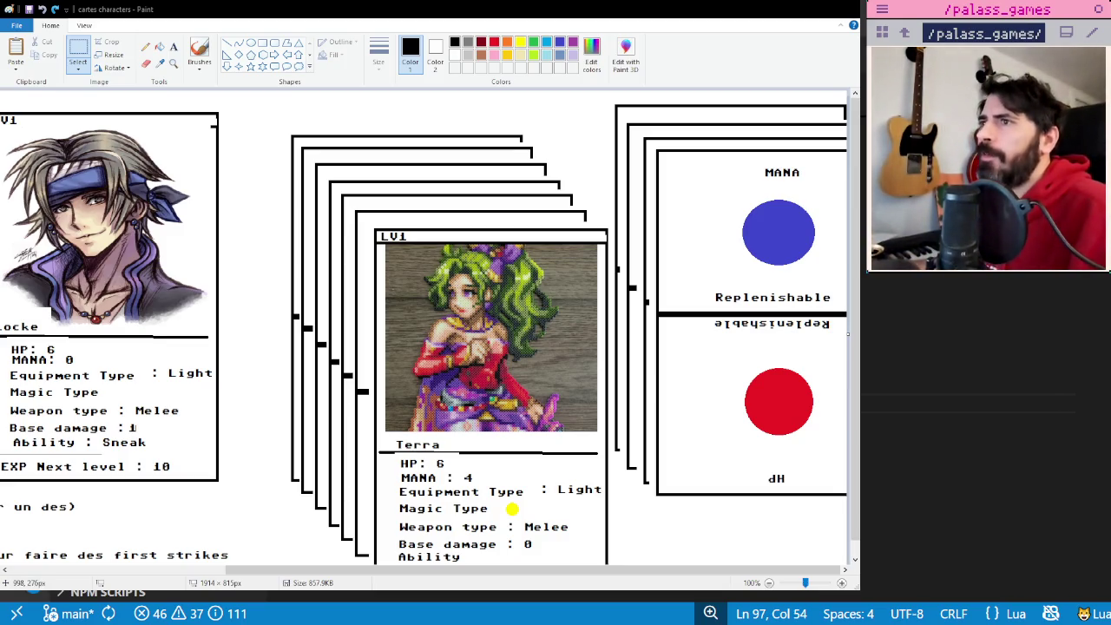
- Scroll back to the Terra and Locke cards, then minimize Paint
{"action": "left_click_drag", "start_coordinate": [521, 569], "coordinate": [305, 569]}
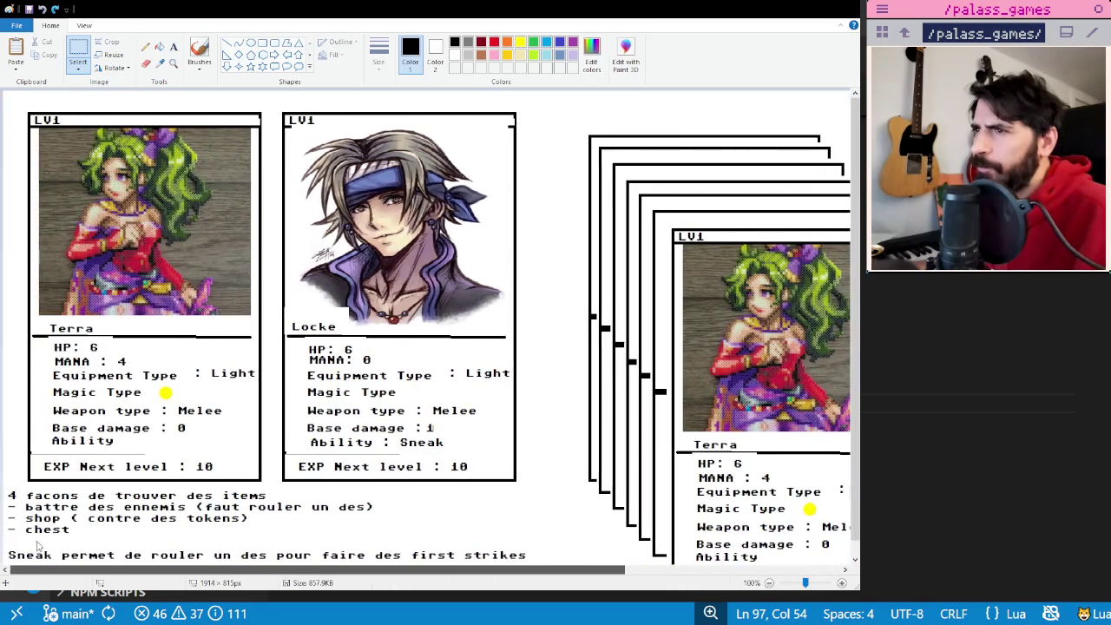
{"action": "scroll", "coordinate": [187, 362], "scroll_direction": "down", "scroll_amount": 1}
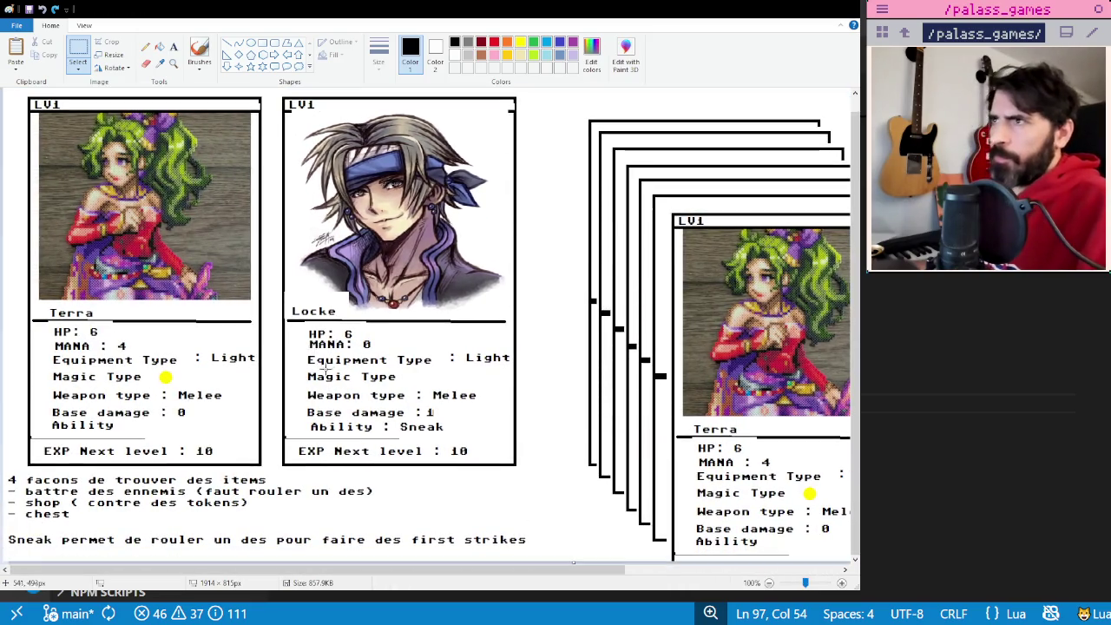
{"action": "scroll", "coordinate": [330, 361], "scroll_direction": "up", "scroll_amount": 1}
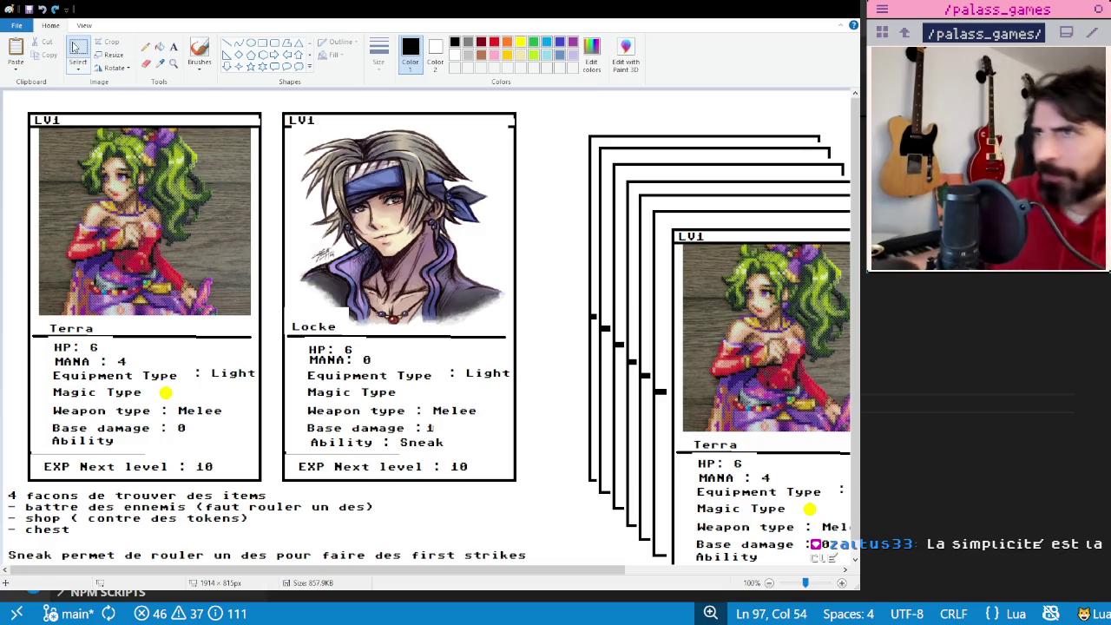
{"action": "left_click", "coordinate": [800, 14]}
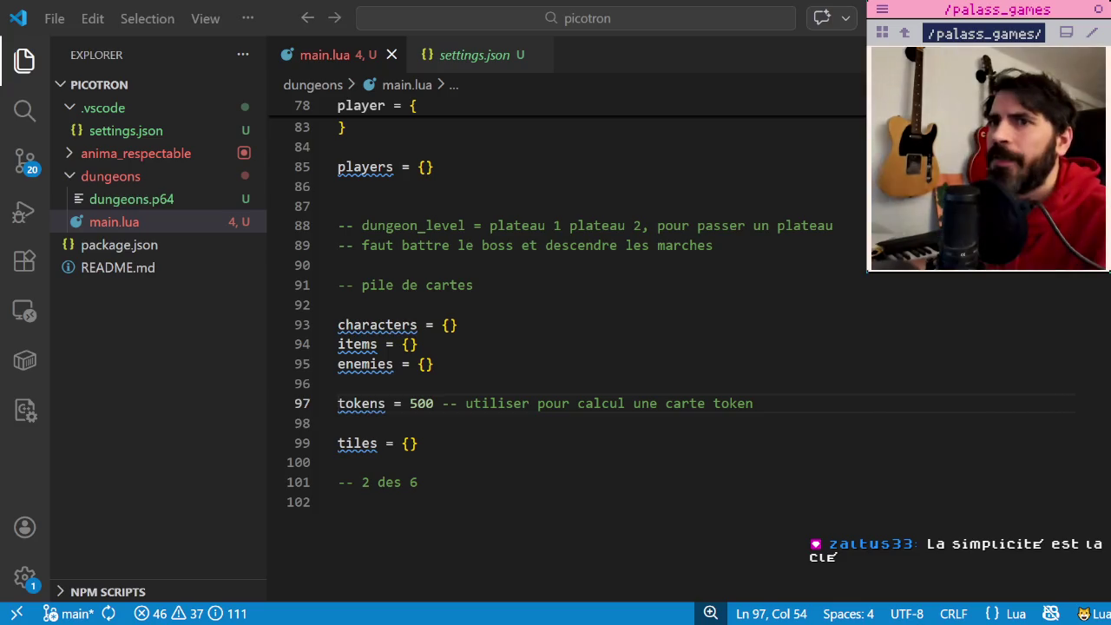
- Reword the line-93 characters comment to say the solo party has 4 members
{"action": "left_click", "coordinate": [503, 344]}
{"action": "left_click", "coordinate": [502, 323]}
{"action": "key", "text": "shift+Up"}
{"action": "key", "text": "shift+Down"}
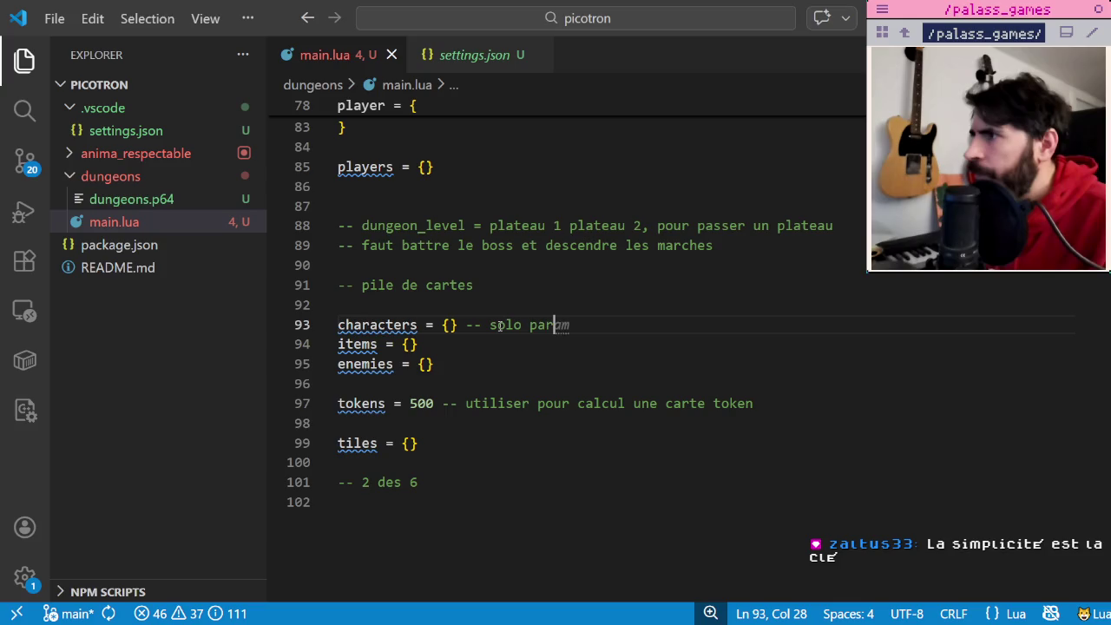
{"action": "key", "text": "BackSpace"}
{"action": "key", "text": "BackSpace"}
{"action": "key", "text": "BackSpace"}
{"action": "type", "text": "si tu joues s"}
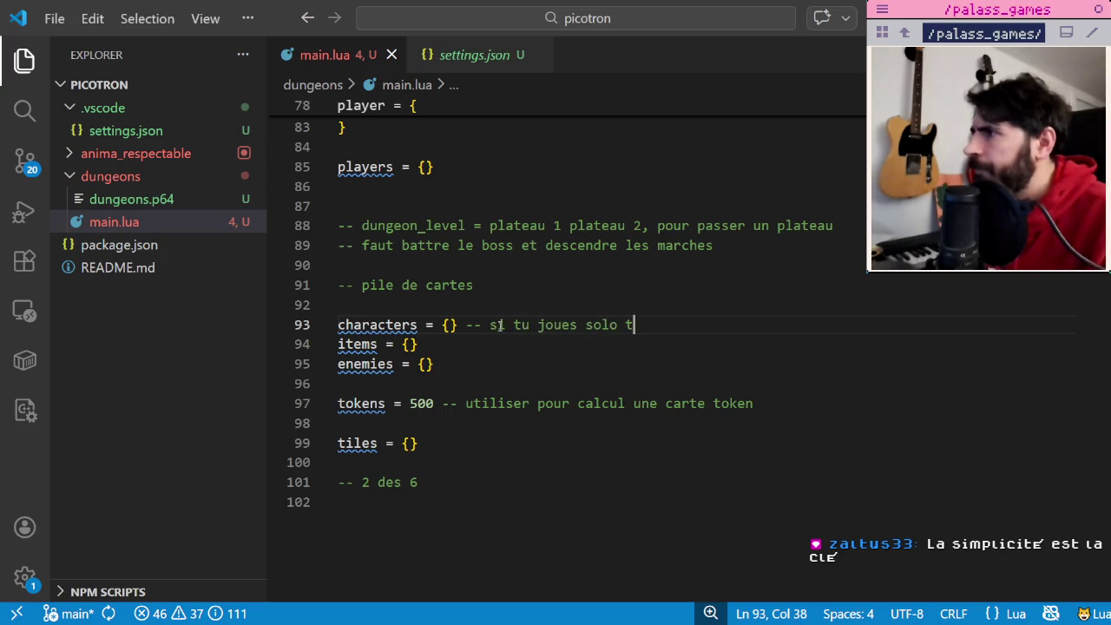
{"action": "type", "text": "t y"}
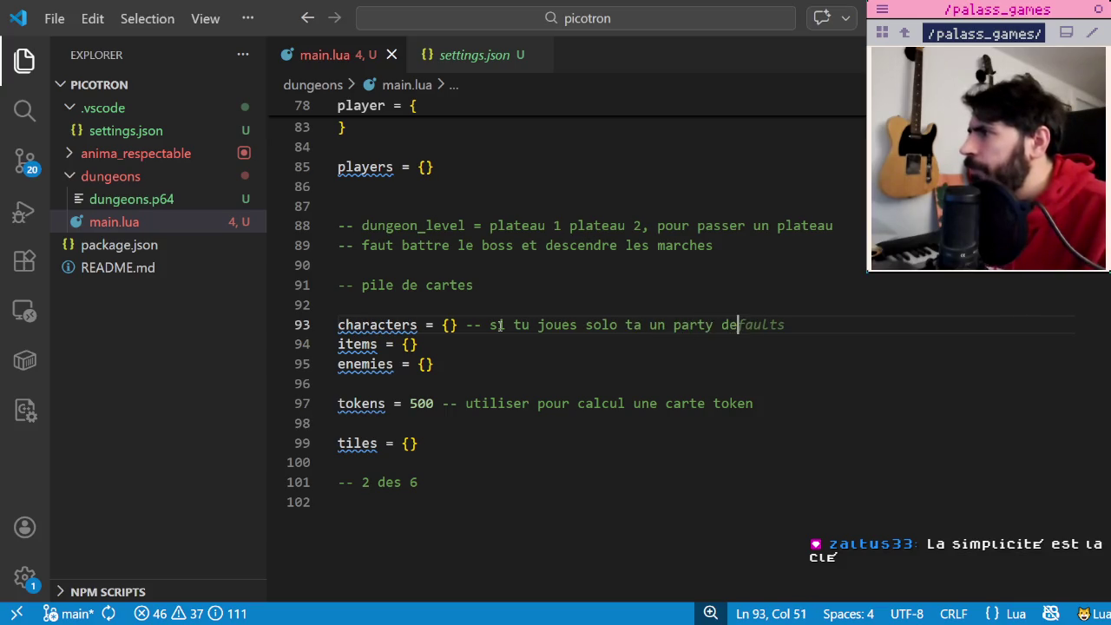
{"action": "type", "text": " 4 mb"}
{"action": "type", "text": "mbres"}
- Add comments on one hero per player in multiplayer and meeting other characters
{"action": "key", "text": "Return"}
{"action": "type", "text": "-- si tu jouesen "}
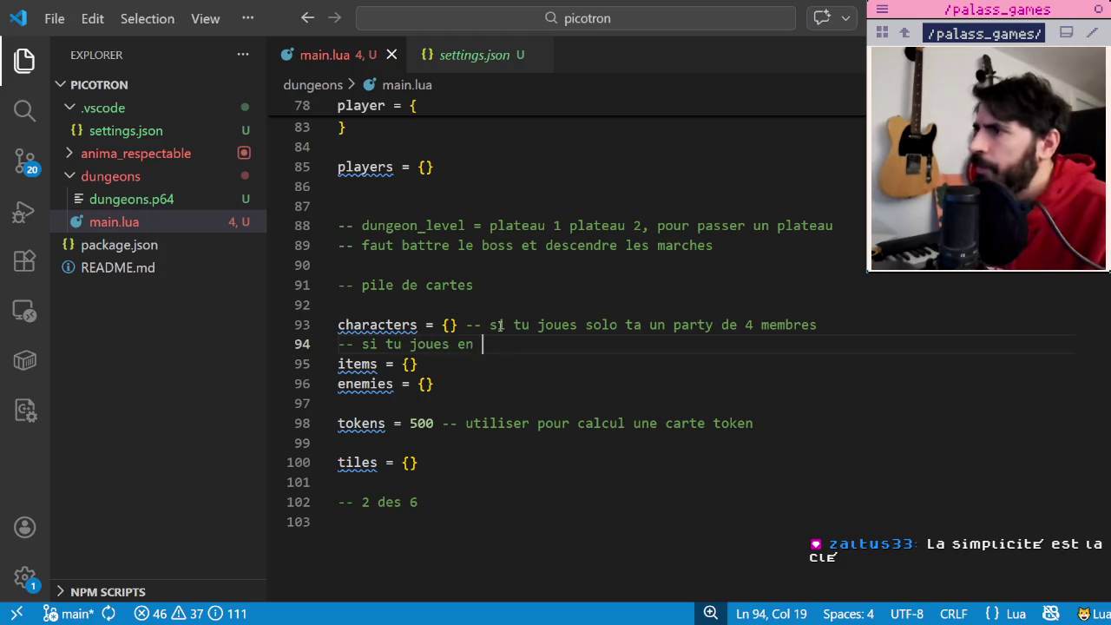
{"action": "type", "text": "jo"}
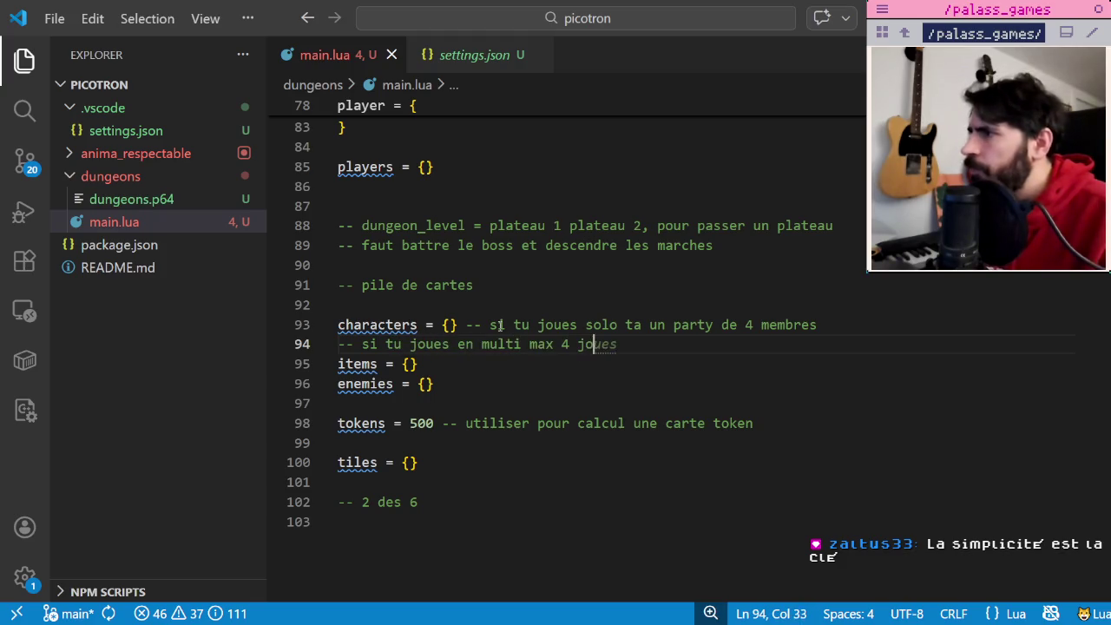
{"action": "type", "text": "hero par joueur"}
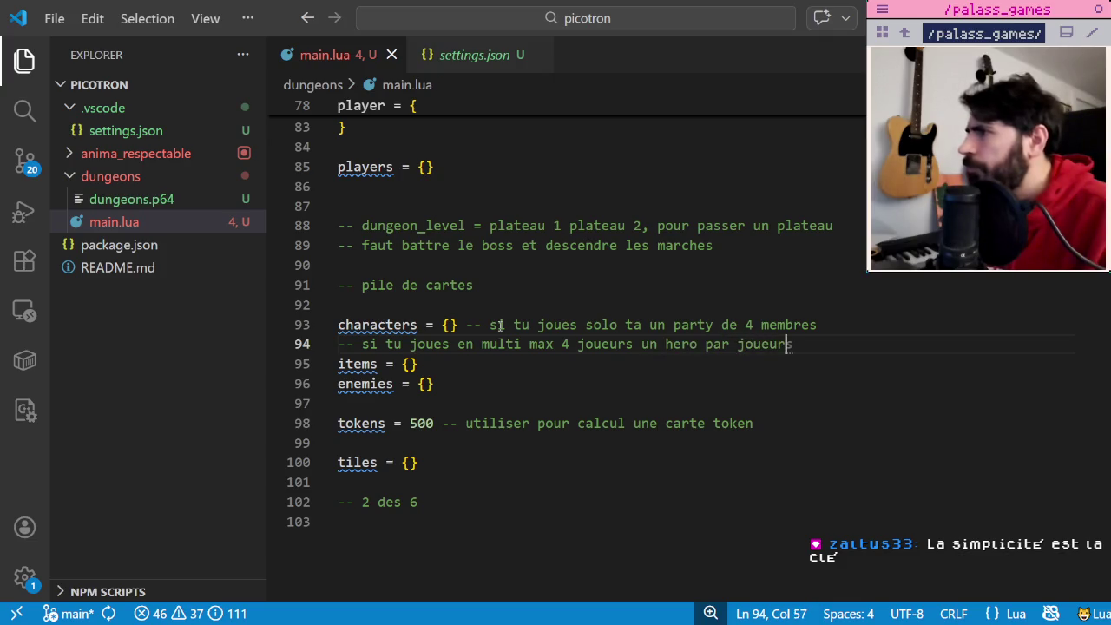
{"action": "key", "text": "Return"}
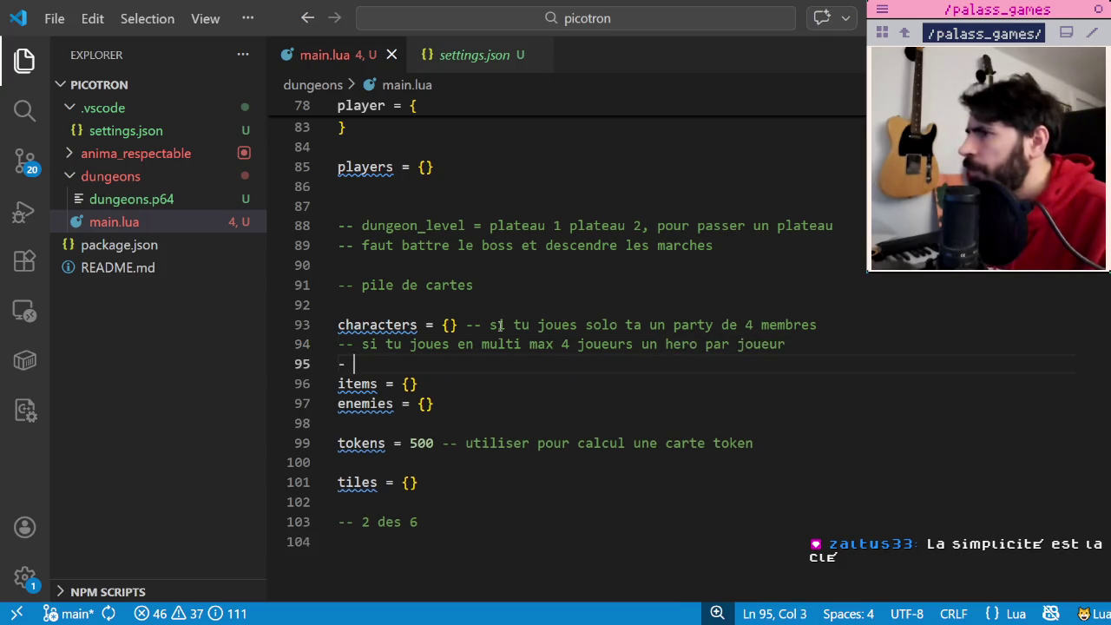
{"action": "type", "text": "tu peux rencontrer dautres charc"}
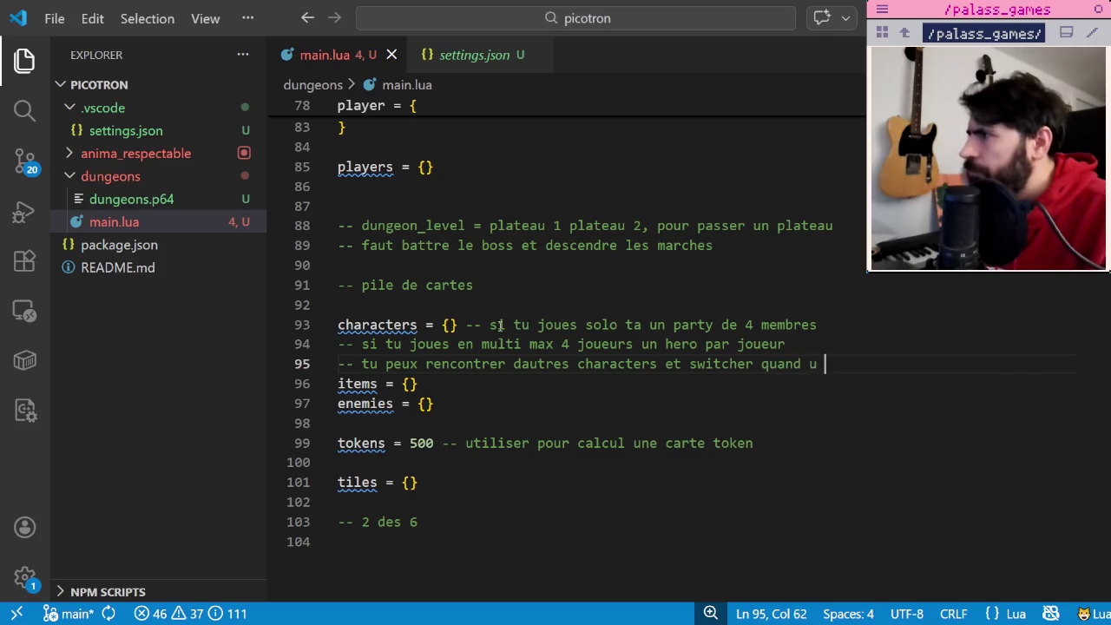
{"action": "type", "text": "veux"}
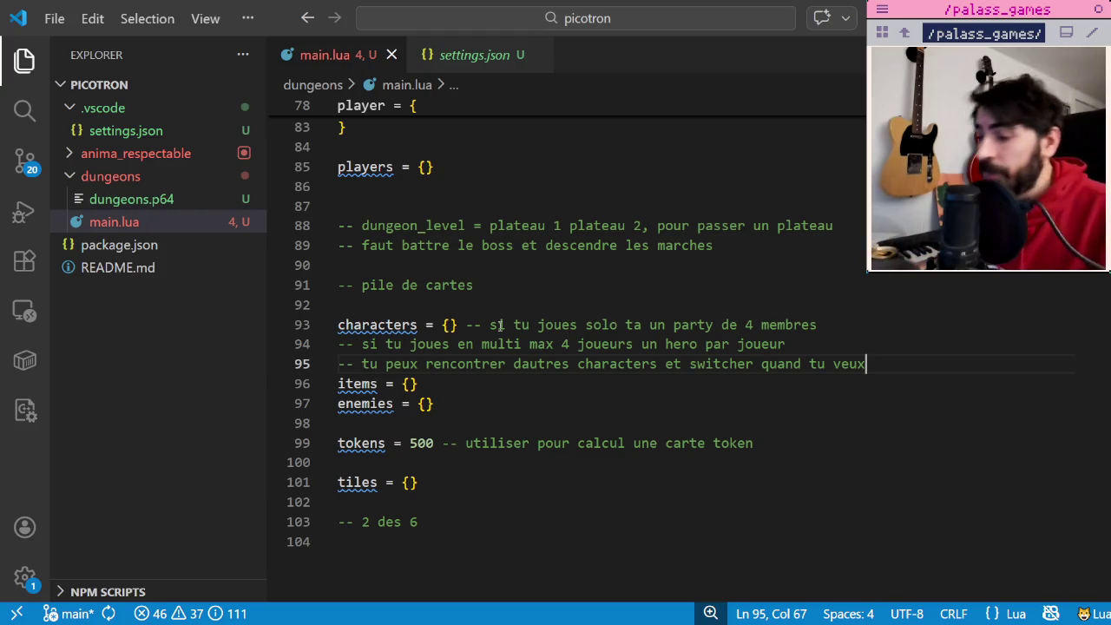
- Add a comment about a tile that spawns a character recruitment
{"action": "key", "text": "Return"}
{"action": "type", "text": "-- "}
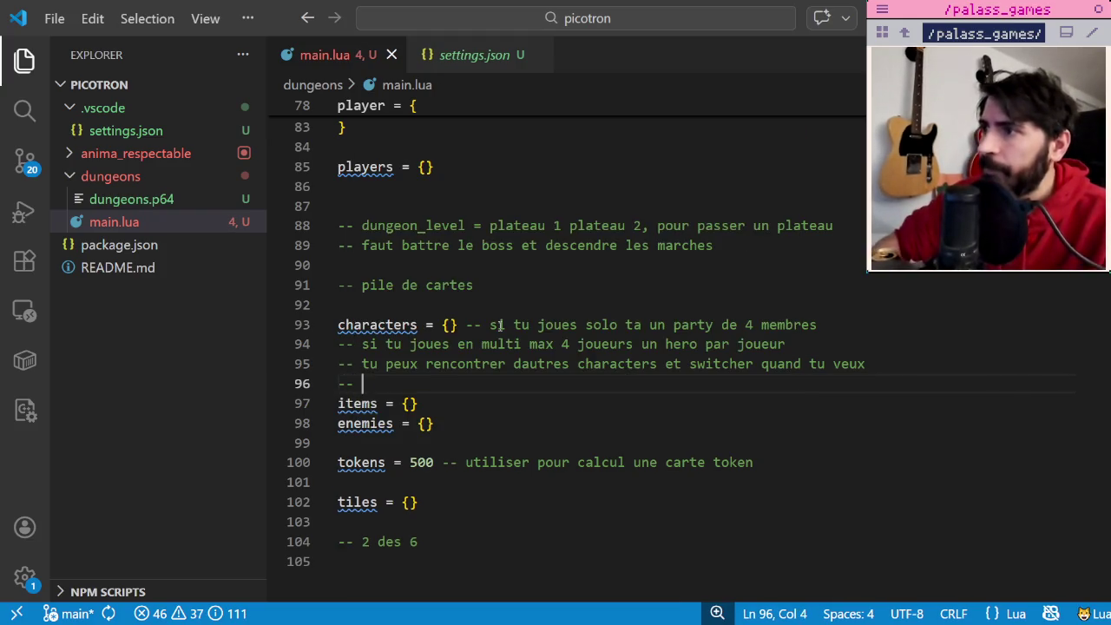
{"action": "type", "text": "une tuile qu"}
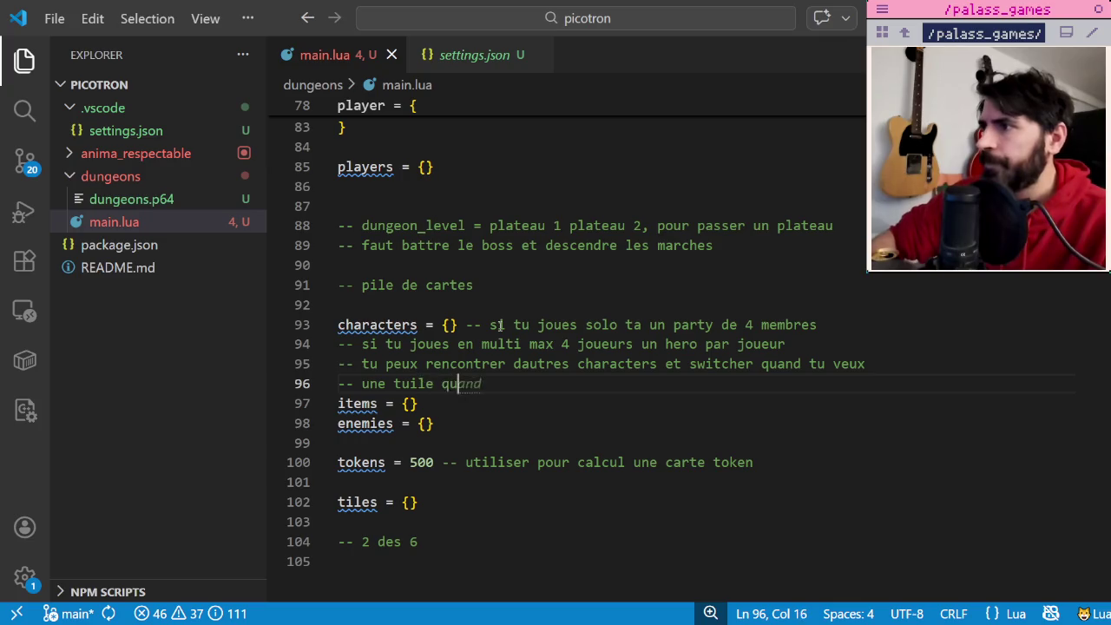
{"action": "type", "text": "i spawn un c"}
{"action": "key", "text": "BackSpace"}
{"action": "key", "text": "BackSpace"}
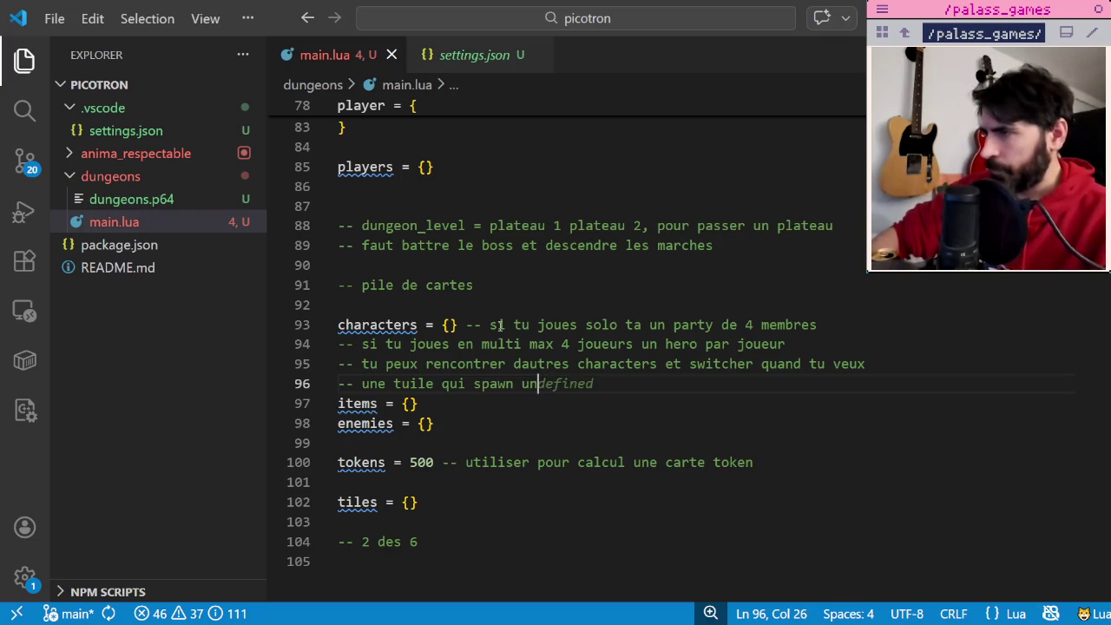
{"action": "type", "text": " recrutement de character"}
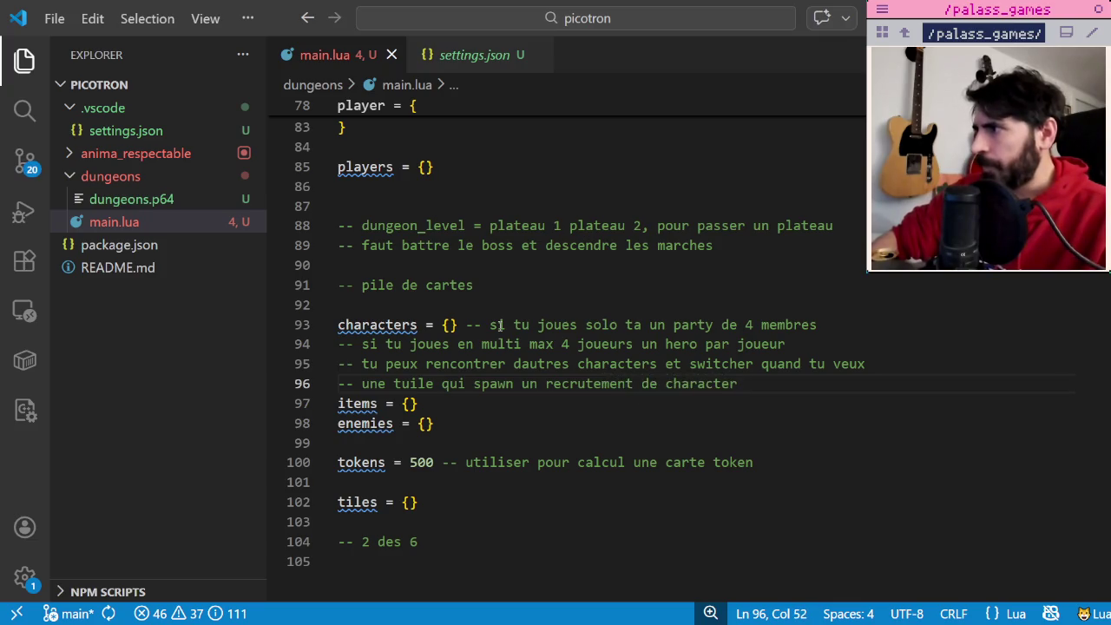
{"action": "type", "text": " tu piges"}
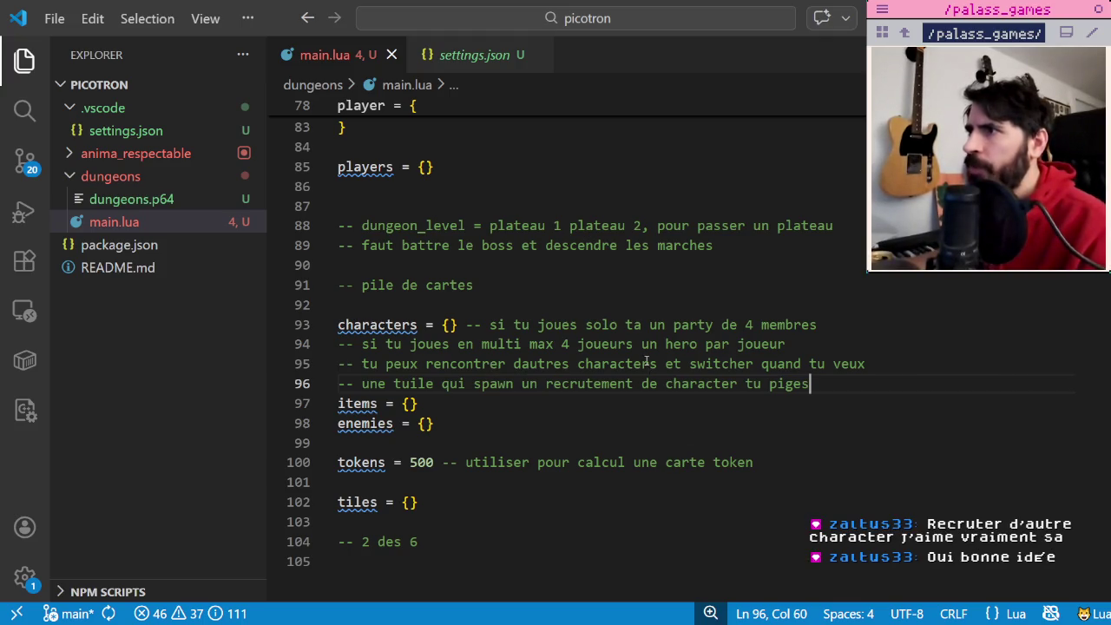
{"action": "left_click_drag", "start_coordinate": [339, 323], "coordinate": [458, 324]}
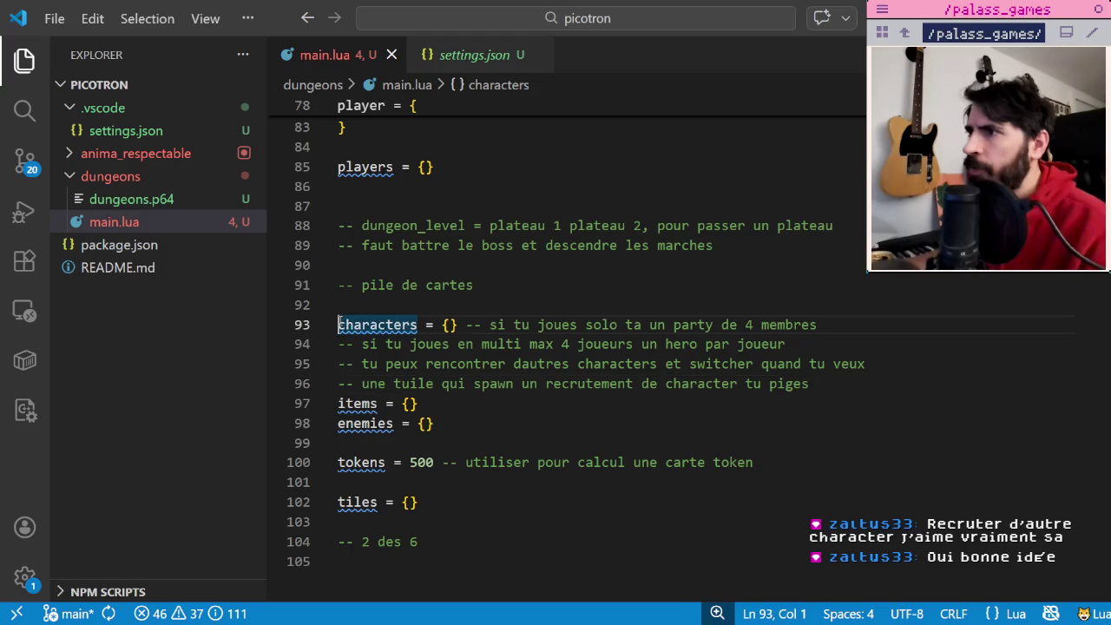
- Add the comment '-- ca comprend les boss' after enemies = {}
{"action": "left_click", "coordinate": [457, 324]}
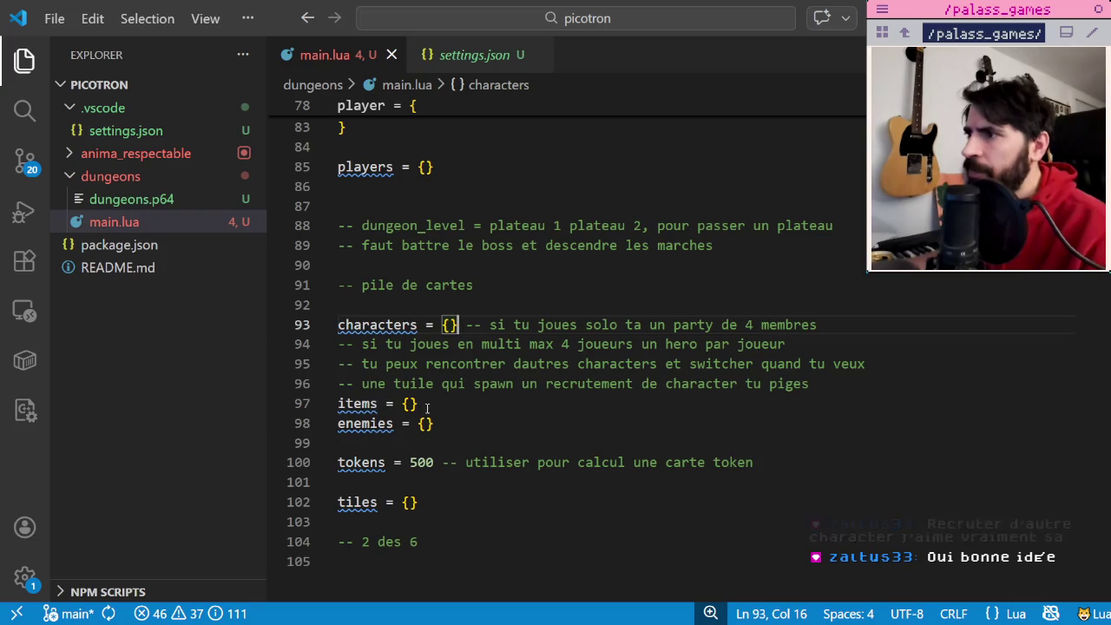
{"action": "left_click_drag", "start_coordinate": [420, 403], "coordinate": [329, 406]}
{"action": "left_click", "coordinate": [462, 424]}
{"action": "left_click_drag", "start_coordinate": [462, 424], "coordinate": [337, 424]}
{"action": "left_click", "coordinate": [472, 423]}
{"action": "type", "text": "--"}
{"action": "key", "text": "BackSpace"}
{"action": "key", "text": "BackSpace"}
{"action": "key", "text": "BackSpace"}
{"action": "type", "text": "-- ca comprend le"}
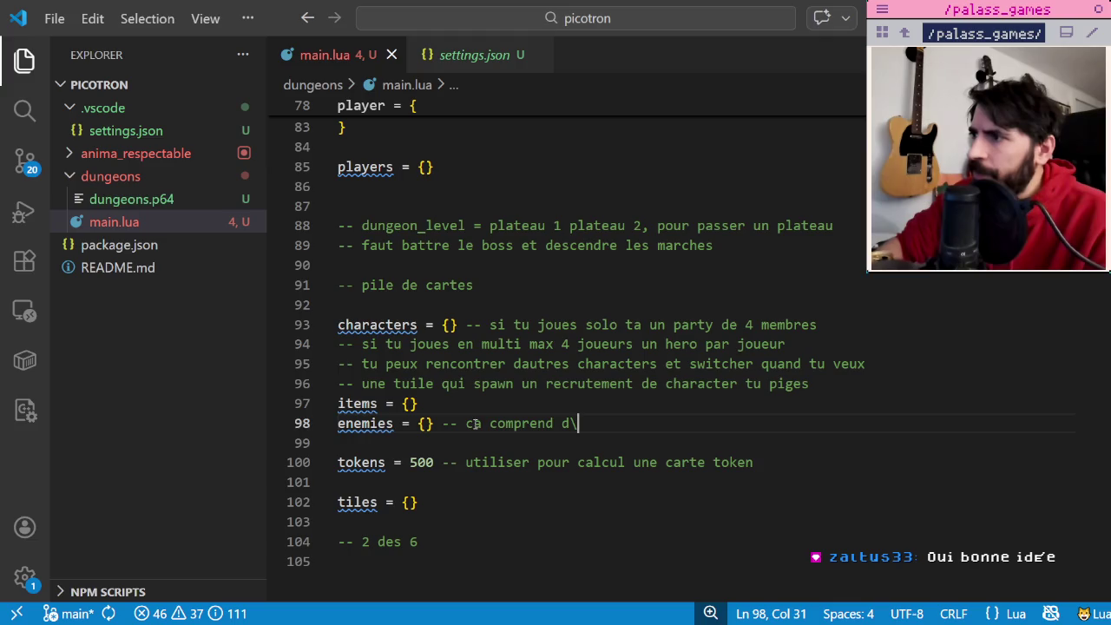
{"action": "type", "text": "s boss"}
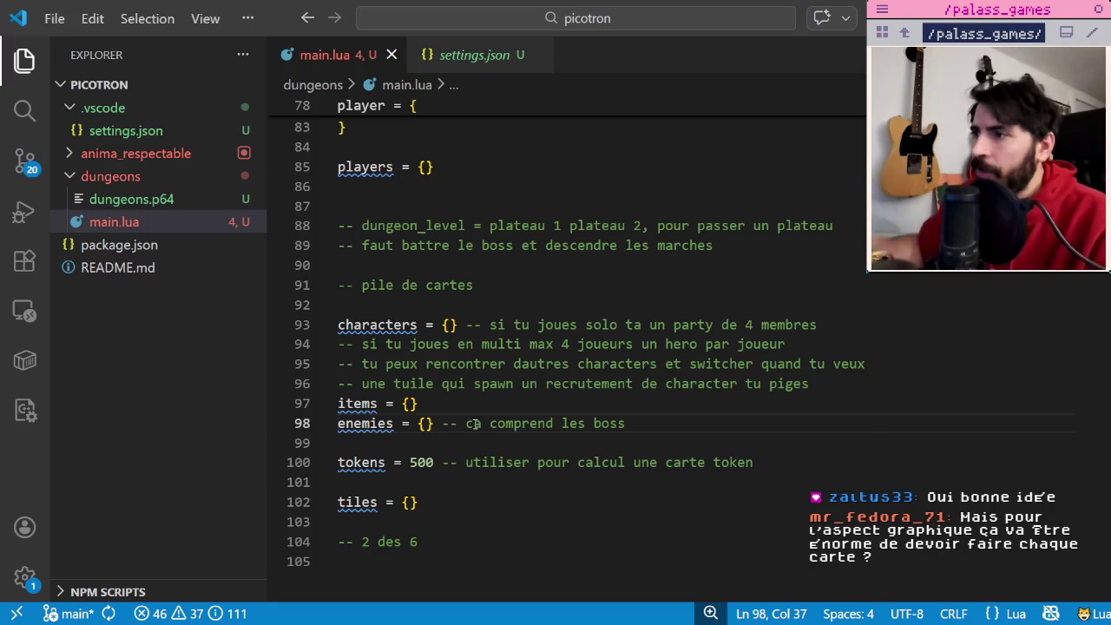
- Add a bosses = { table below enemies and end the comment with '?'
{"action": "key", "text": "Return"}
{"action": "type", "text": "bosses"}
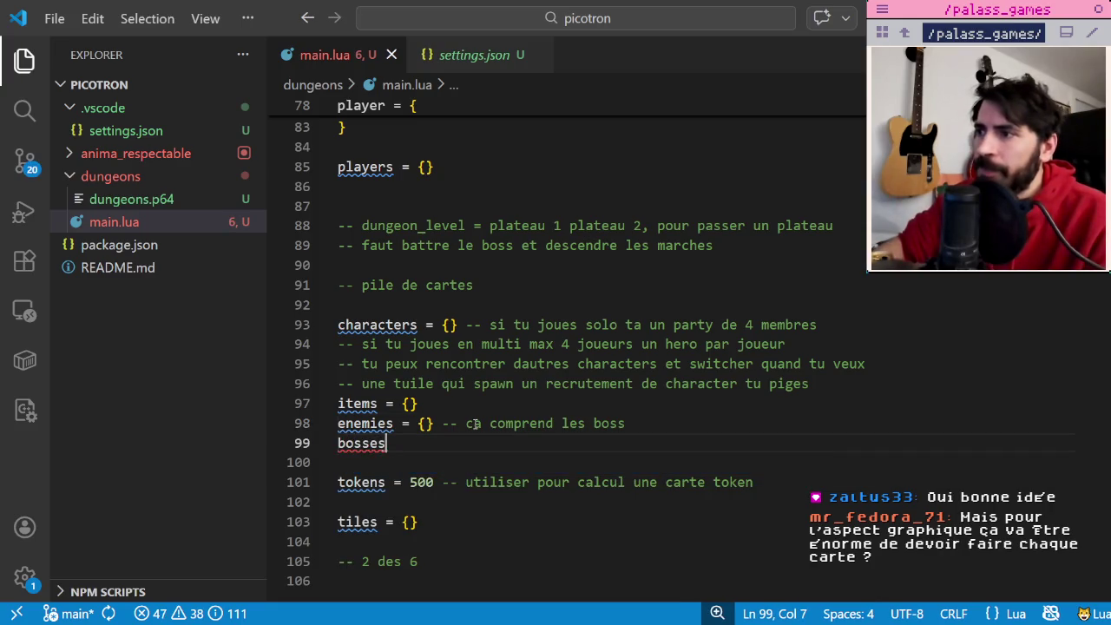
{"action": "type", "text": " = {"}
{"action": "left_click", "coordinate": [638, 423]}
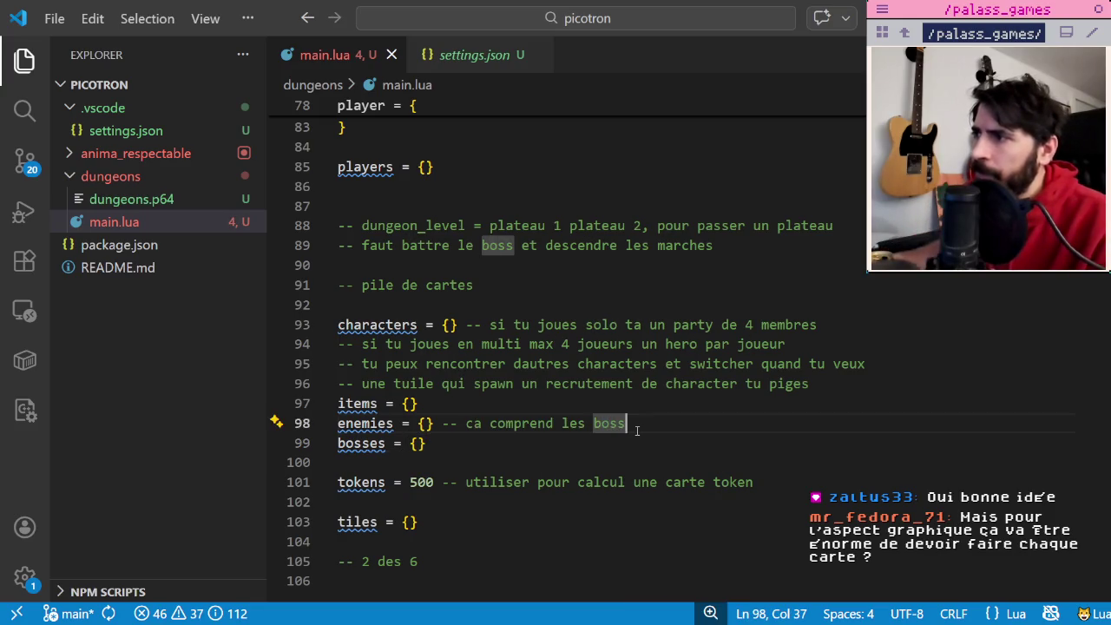
{"action": "type", "text": "^"}
{"action": "type", "text": "?"}
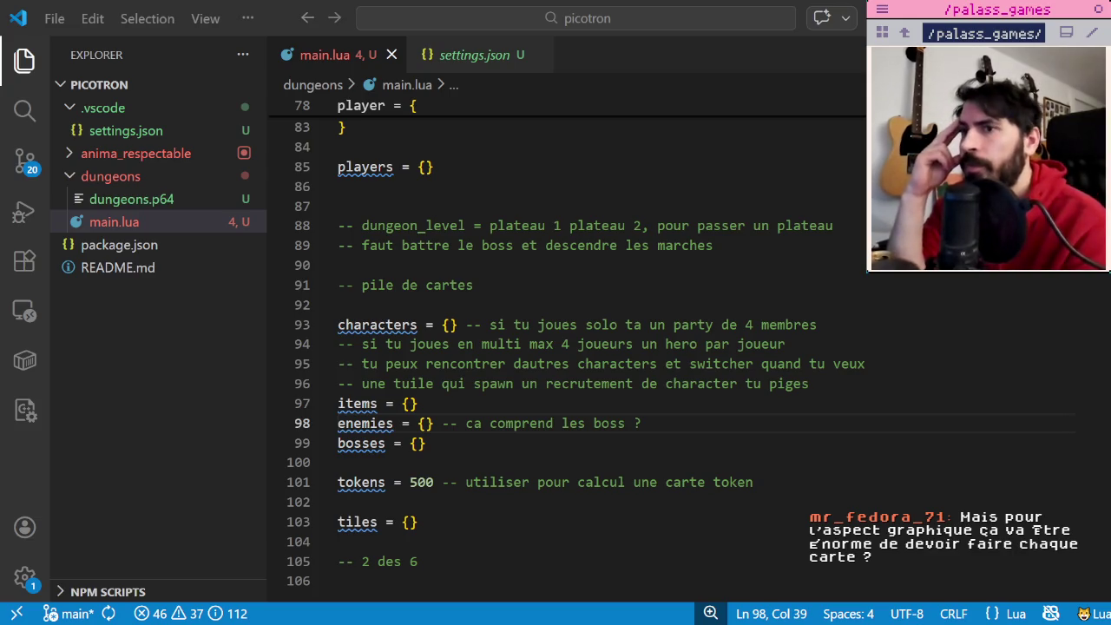
{"action": "key", "text": "alt+Tab"}
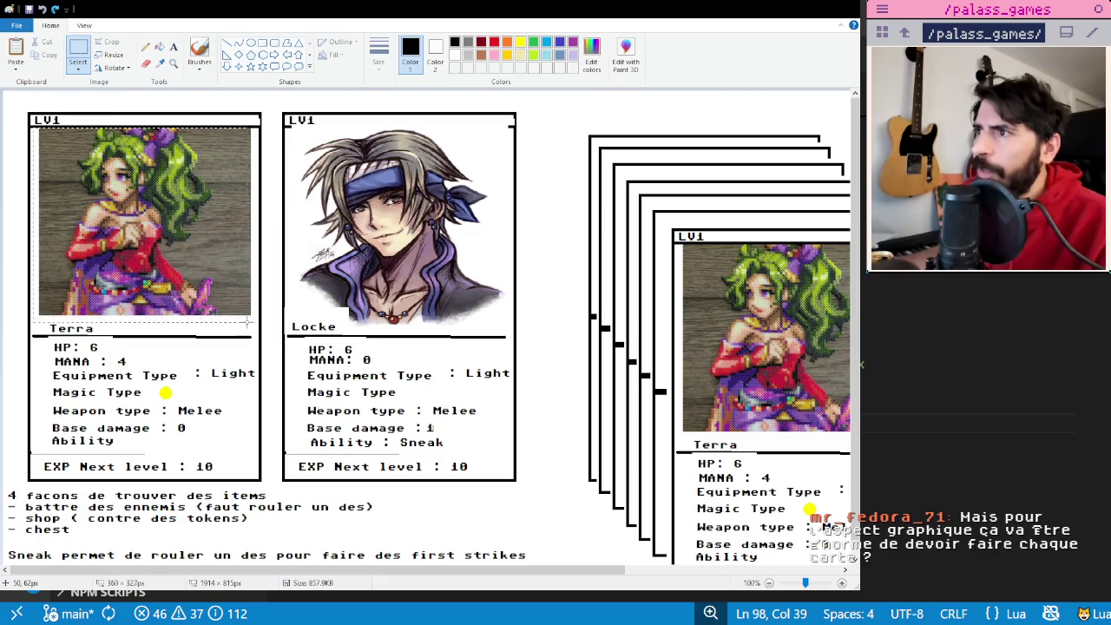
- Try moving the Terra portrait, undo it, then bring up the items sheet
{"action": "left_click_drag", "start_coordinate": [164, 257], "coordinate": [179, 218]}
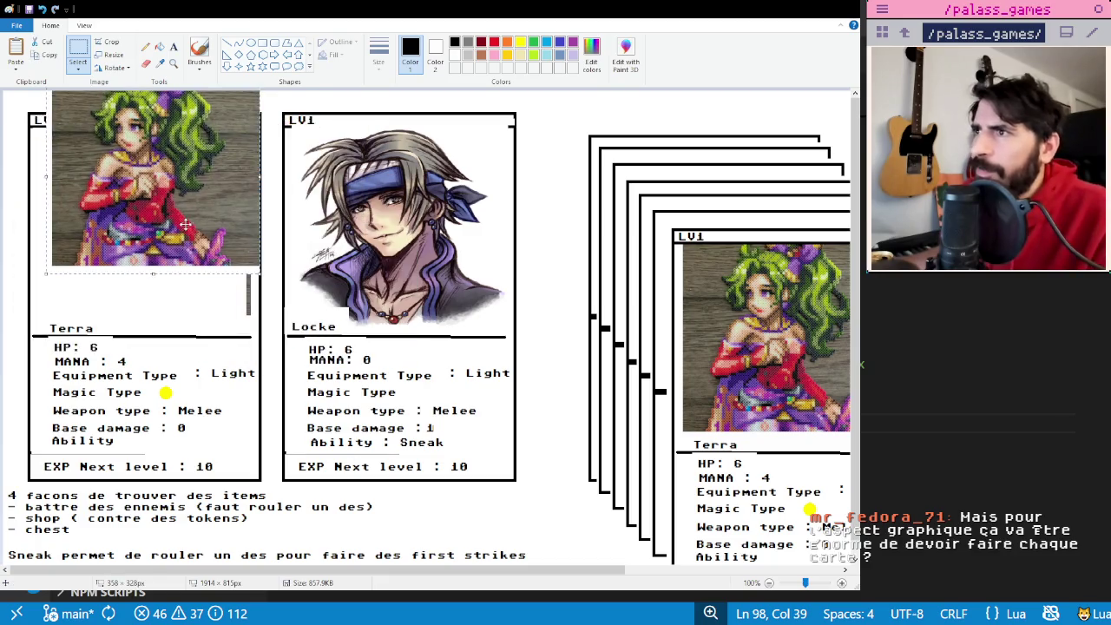
{"action": "key", "text": "ctrl+z"}
{"action": "left_click_drag", "start_coordinate": [307, 347], "coordinate": [38, 127]}
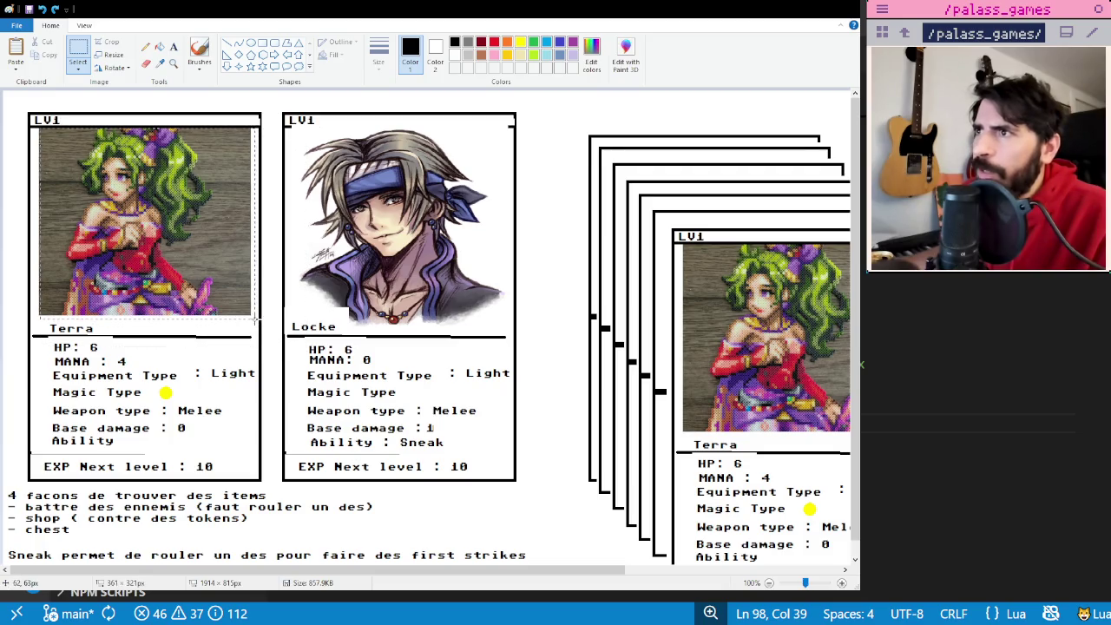
{"action": "key", "text": "Escape"}
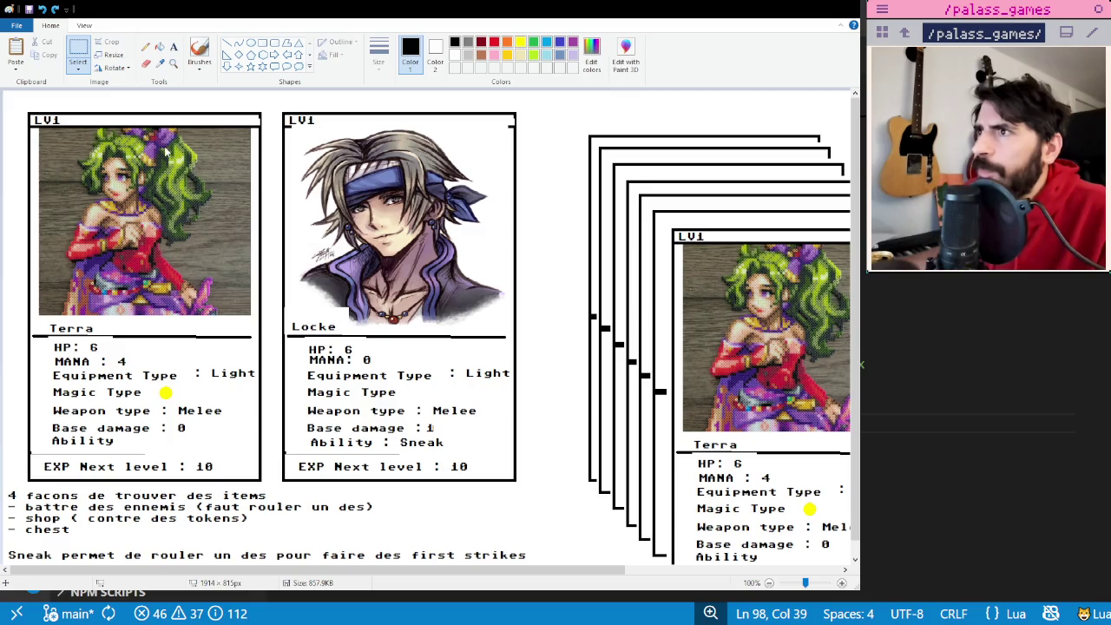
{"action": "key", "text": "alt+Tab"}
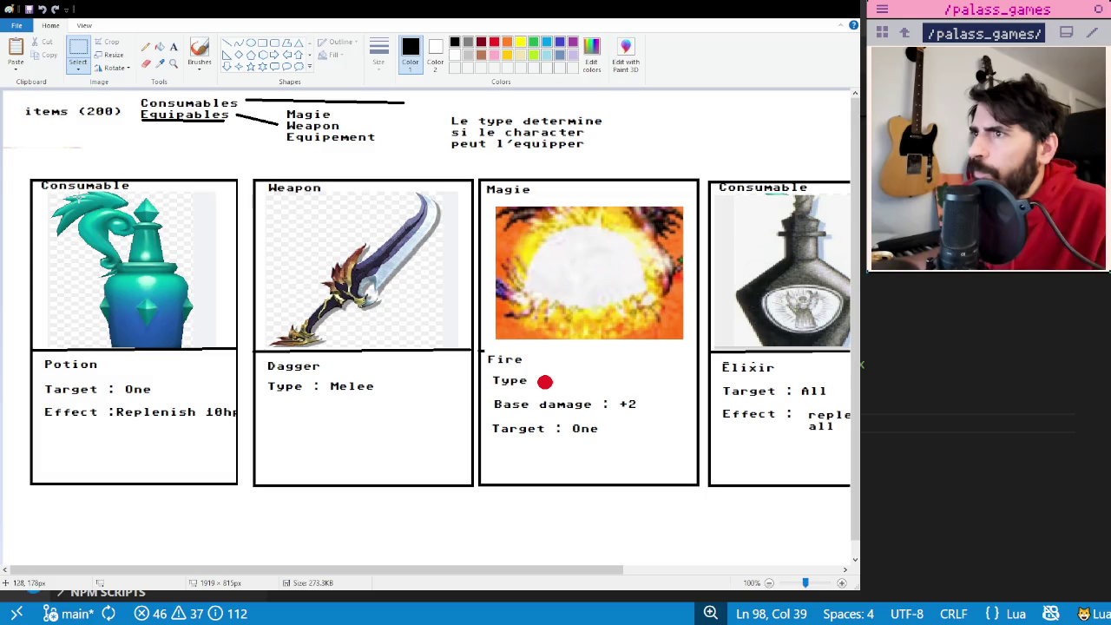
- Add a 'name' text label at the left edge beside the Potion title
{"action": "mouse_move", "coordinate": [37, 178]}
{"action": "left_mouse_down"}
{"action": "mouse_move", "coordinate": [154, 199]}
{"action": "mouse_move", "coordinate": [126, 183]}
{"action": "left_mouse_up"}
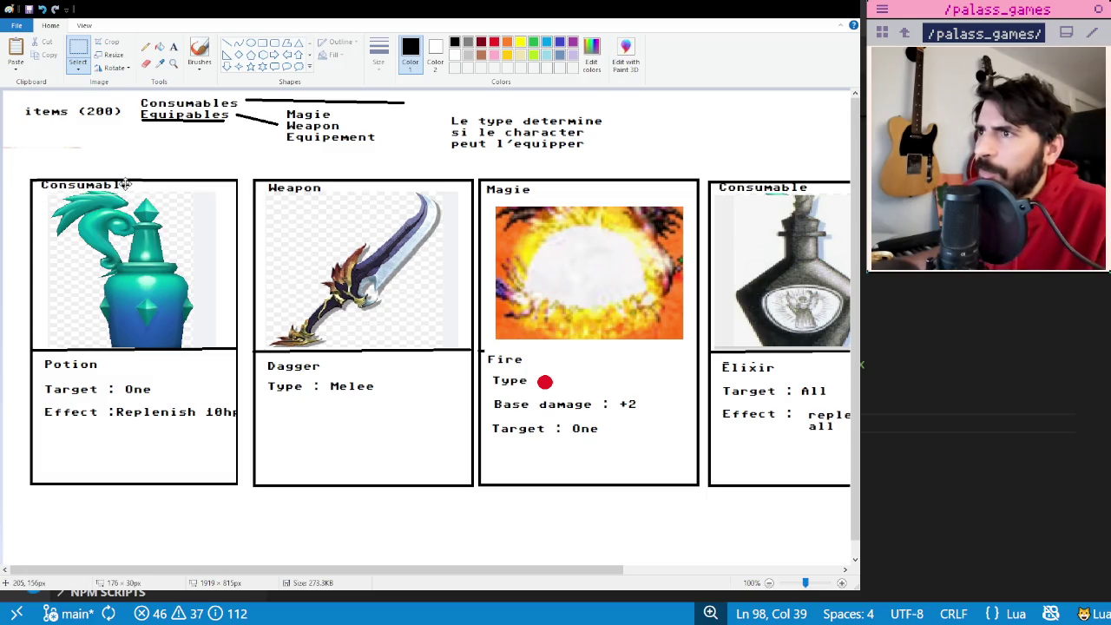
{"action": "left_click", "coordinate": [204, 171]}
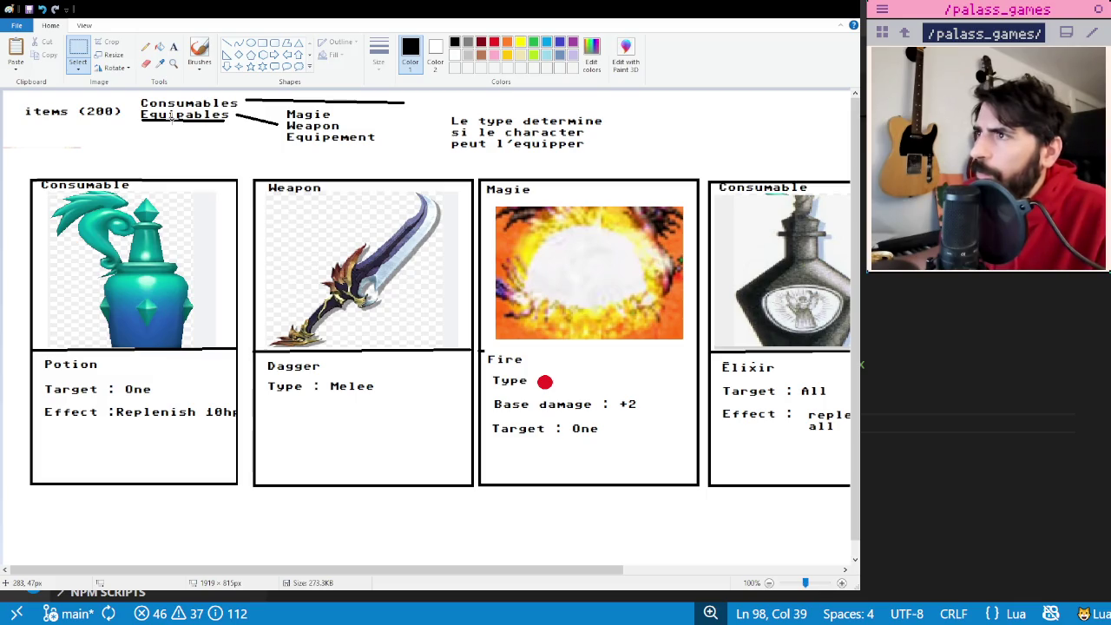
{"action": "mouse_move", "coordinate": [40, 352]}
{"action": "left_mouse_down"}
{"action": "mouse_move", "coordinate": [49, 371]}
{"action": "mouse_move", "coordinate": [74, 379]}
{"action": "mouse_move", "coordinate": [41, 367]}
{"action": "left_mouse_up"}
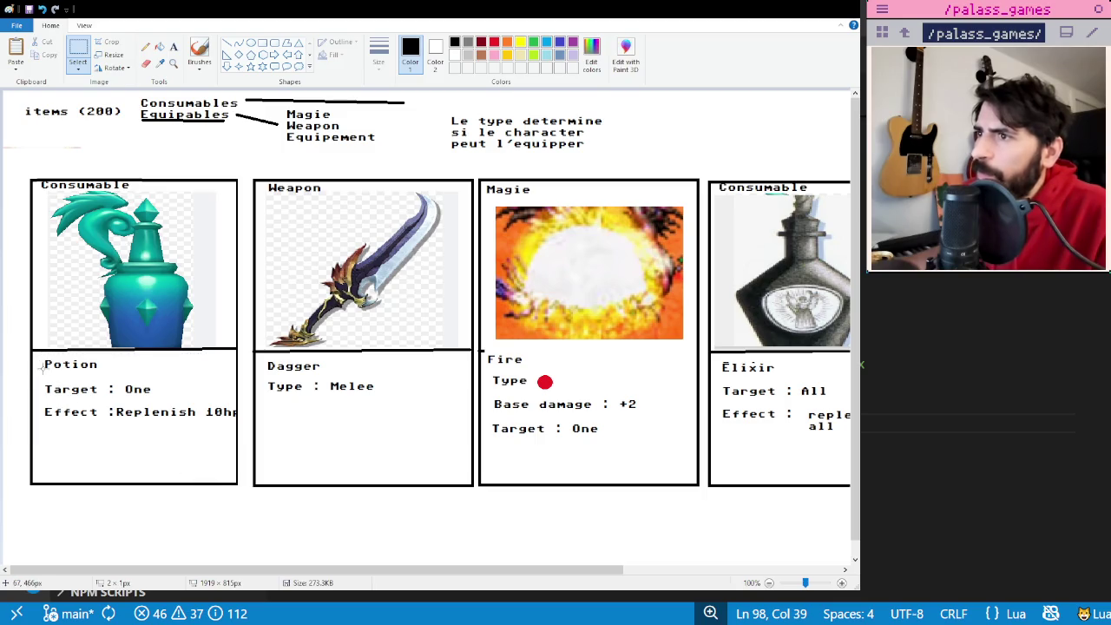
{"action": "left_click", "coordinate": [174, 46]}
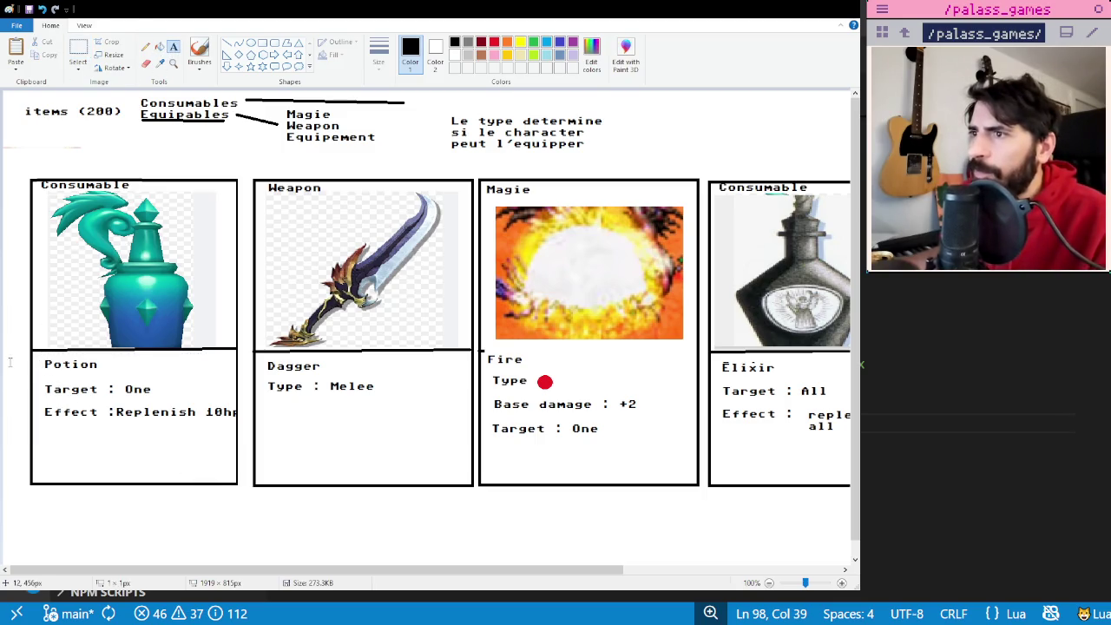
{"action": "left_click", "coordinate": [7, 354]}
{"action": "type", "text": "name"}
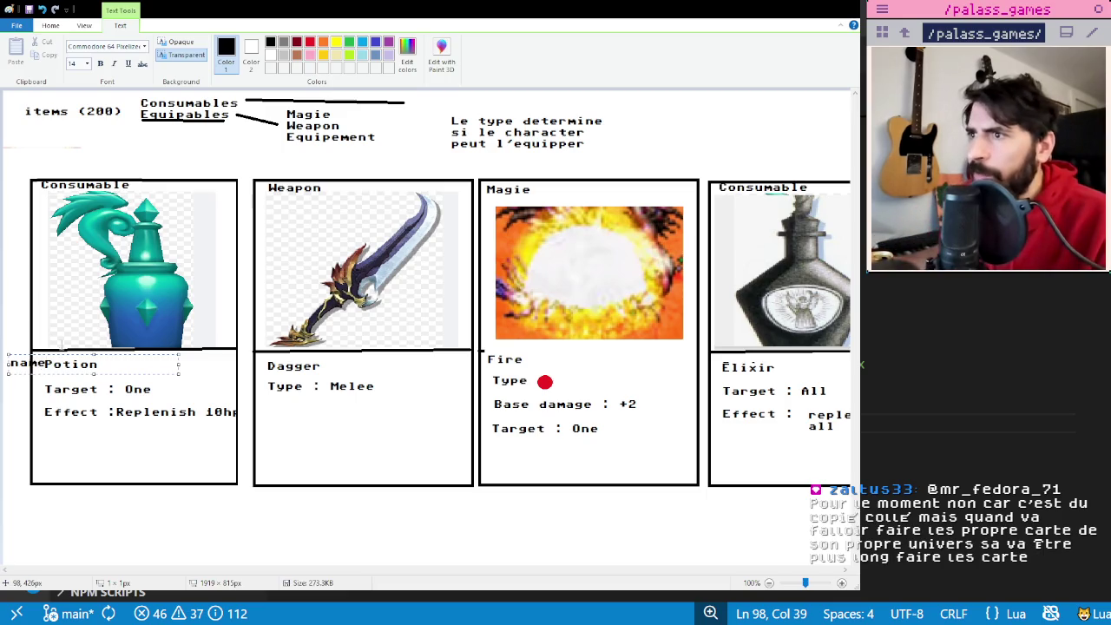
{"action": "left_click_drag", "start_coordinate": [57, 350], "coordinate": [54, 354]}
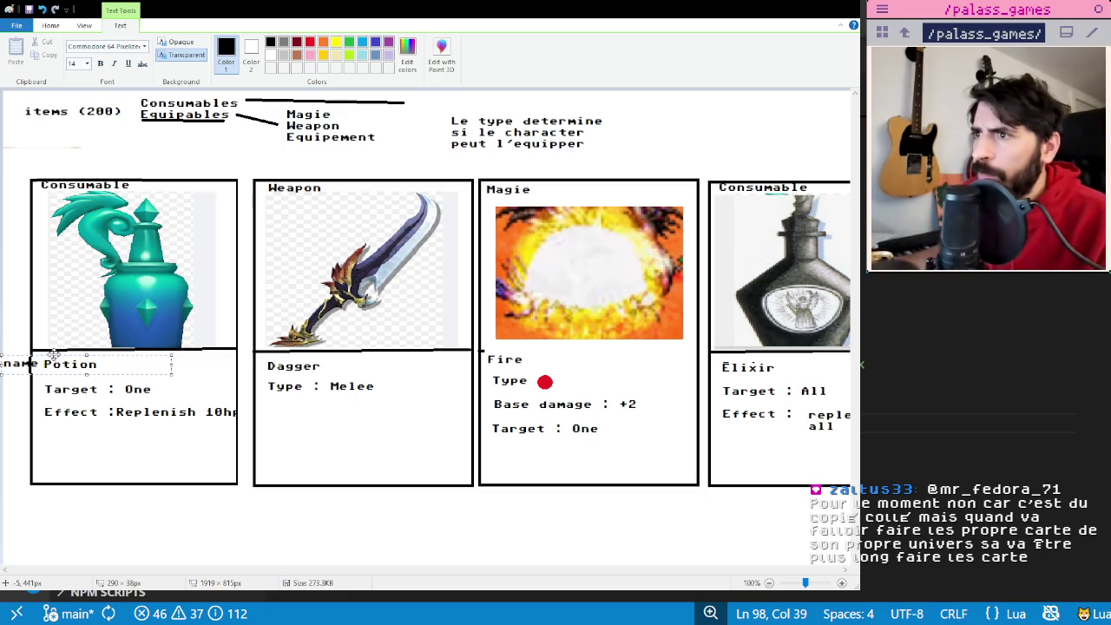
{"action": "left_click", "coordinate": [31, 370]}
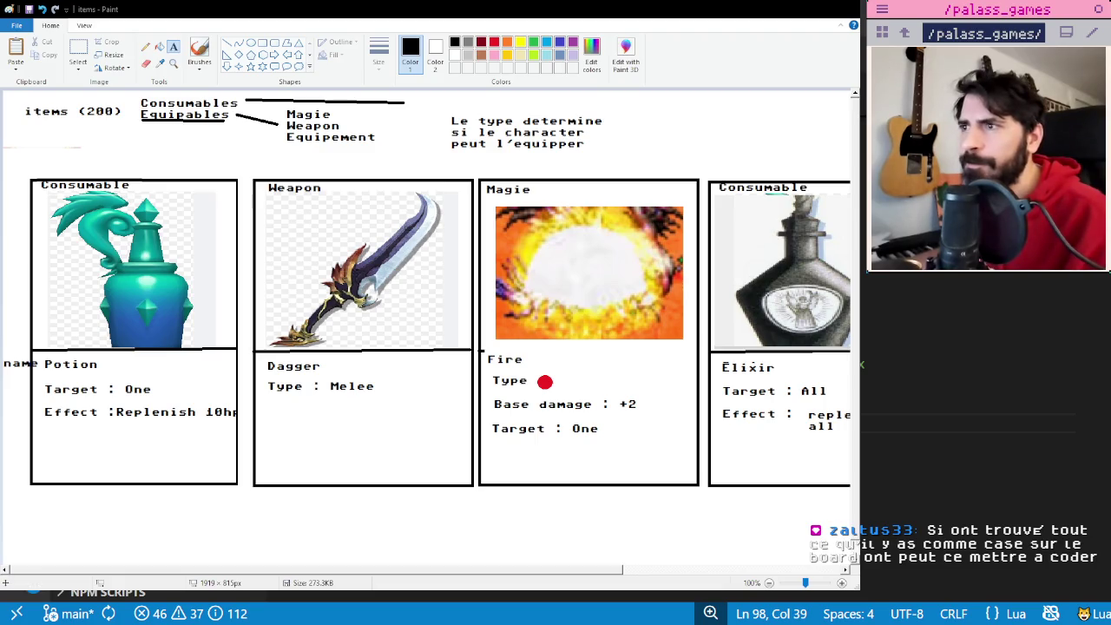
- Save the items sheet with Ctrl+S
{"action": "key", "text": "ctrl+s"}
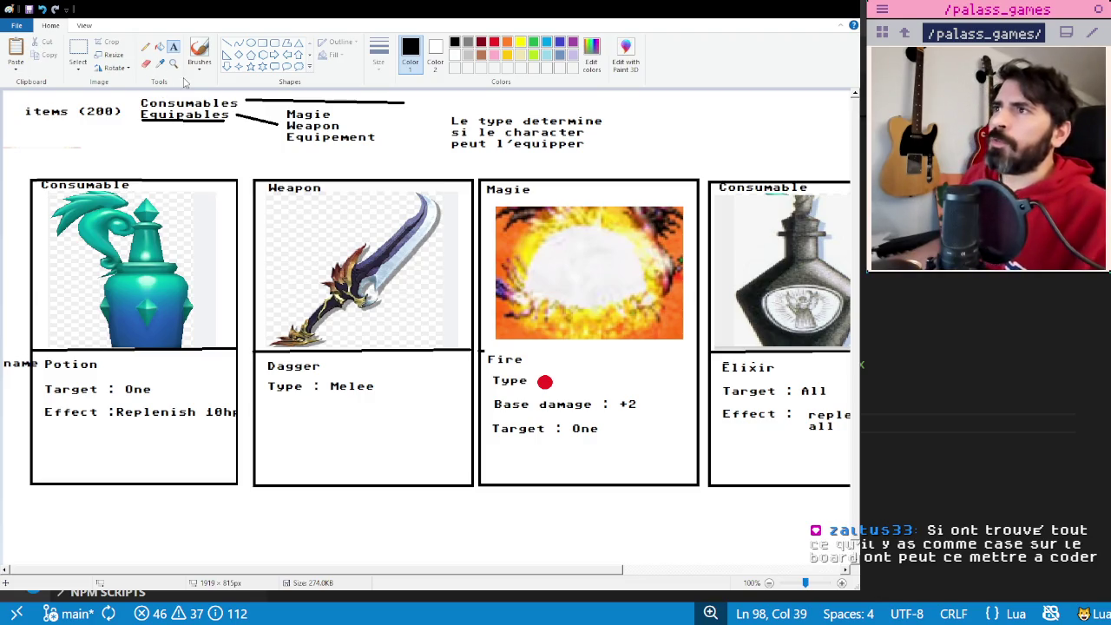
- Paste the whole Terra character card onto a new blank canvas
{"action": "key", "text": "alt+Tab"}
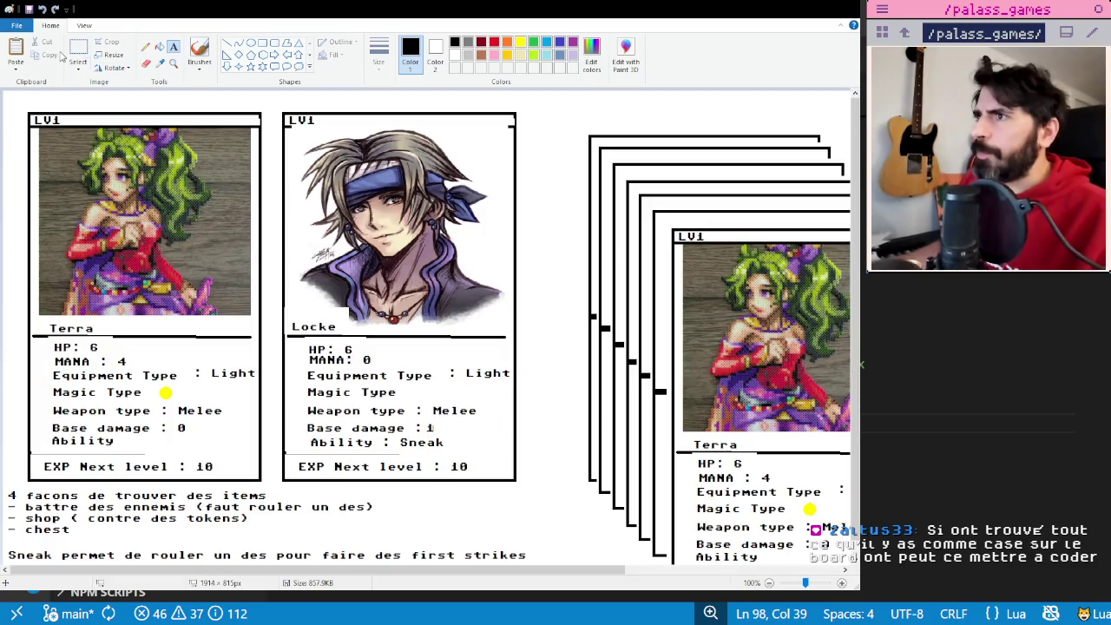
{"action": "left_click", "coordinate": [78, 49]}
{"action": "left_click_drag", "start_coordinate": [24, 109], "coordinate": [253, 460]}
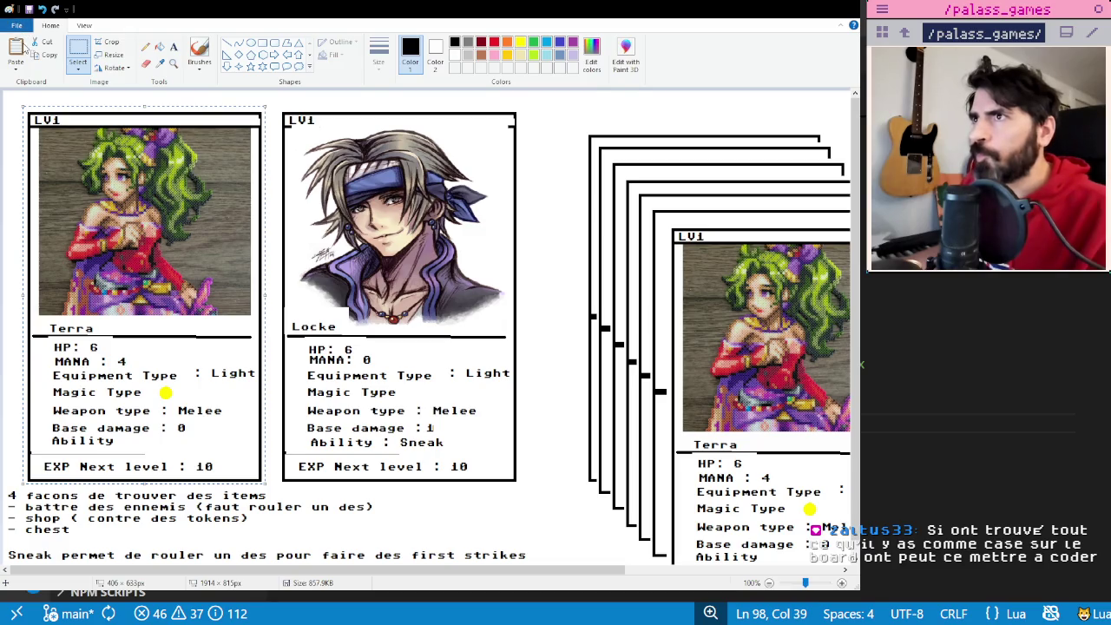
{"action": "key", "text": "ctrl+n"}
{"action": "key", "text": "ctrl+v"}
{"action": "left_click_drag", "start_coordinate": [207, 157], "coordinate": [237, 195]}
{"action": "key", "text": "Escape"}
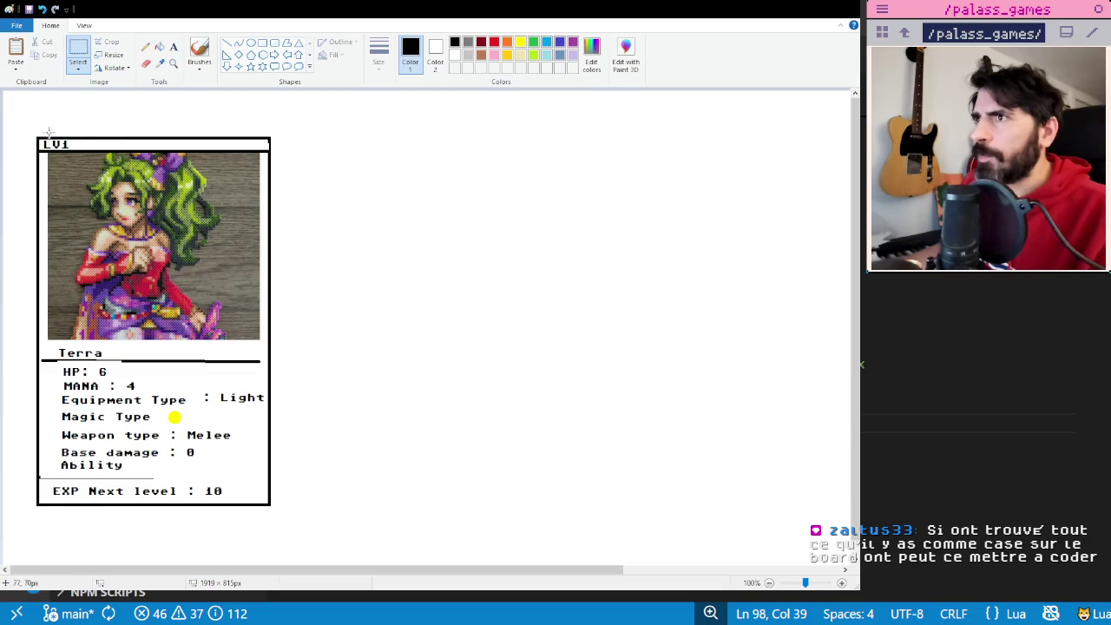
- Shrink the pasted Terra card to about two-thirds size and save
{"action": "mouse_move", "coordinate": [314, 478]}
{"action": "left_mouse_down"}
{"action": "mouse_move", "coordinate": [288, 518]}
{"action": "mouse_move", "coordinate": [196, 404]}
{"action": "left_mouse_up"}
{"action": "left_click_drag", "start_coordinate": [128, 290], "coordinate": [139, 330]}
{"action": "left_click", "coordinate": [242, 319]}
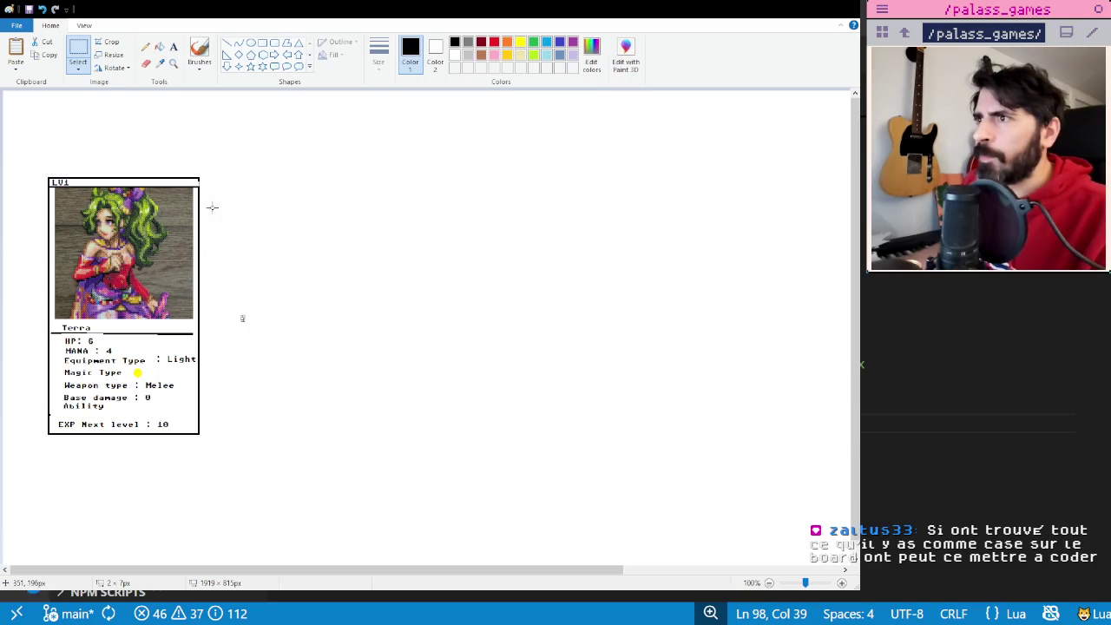
{"action": "key", "text": "Escape"}
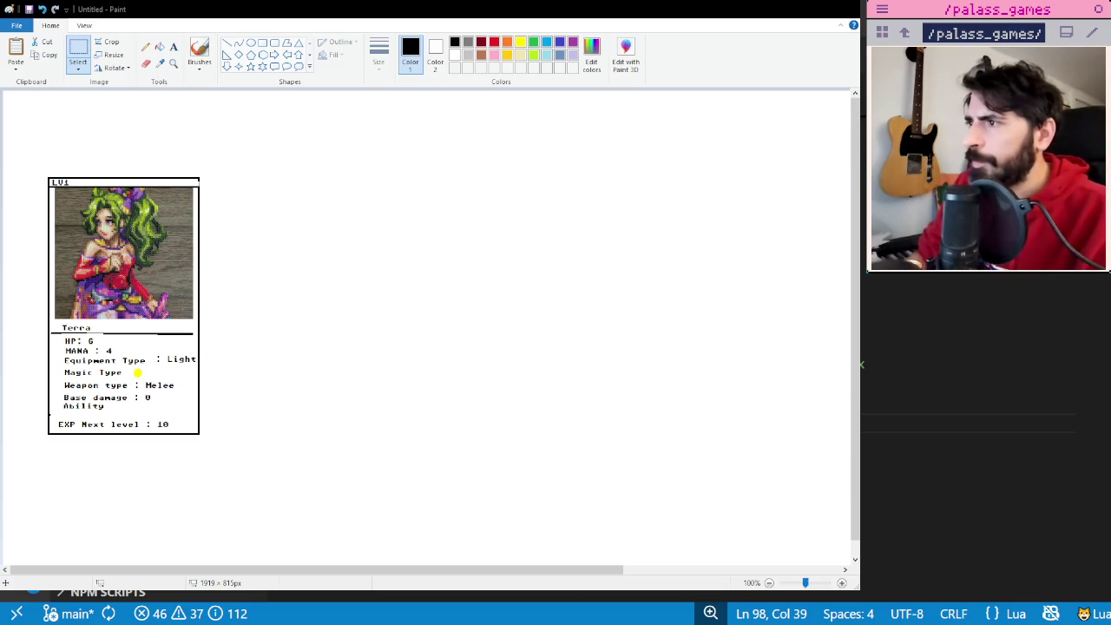
{"action": "key", "text": "ctrl+s"}
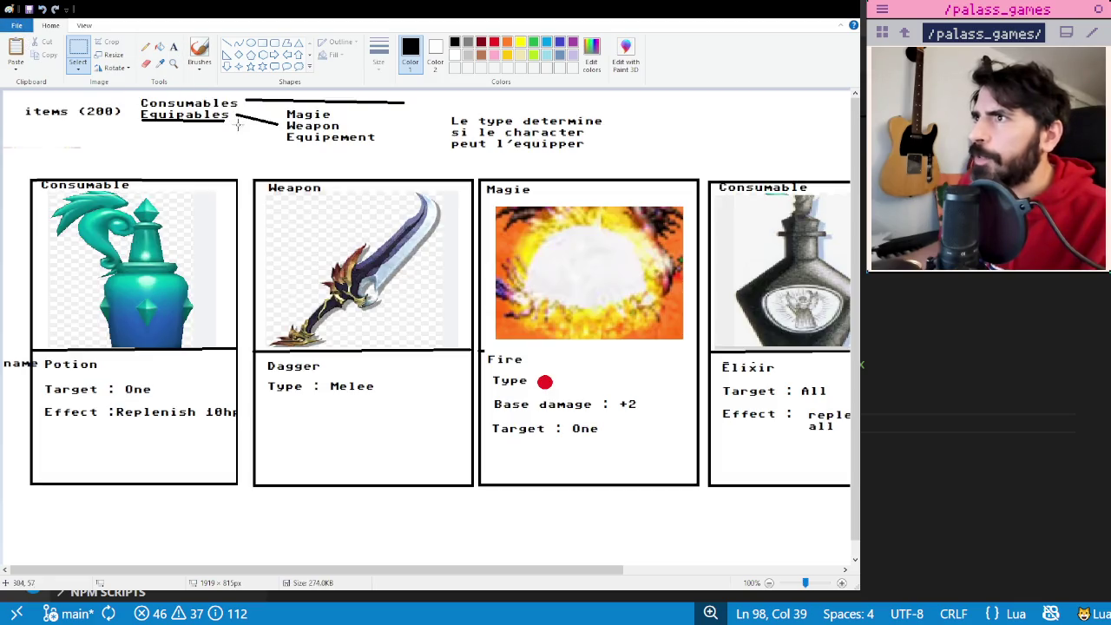
- Write 'Base damage : + 1' under Type : Melee on the Dagger card
{"action": "left_click_drag", "start_coordinate": [491, 466], "coordinate": [474, 492]}
{"action": "mouse_move", "coordinate": [491, 576]}
{"action": "left_mouse_down"}
{"action": "mouse_move", "coordinate": [642, 571]}
{"action": "mouse_move", "coordinate": [380, 556]}
{"action": "left_mouse_up"}
{"action": "left_click", "coordinate": [206, 167]}
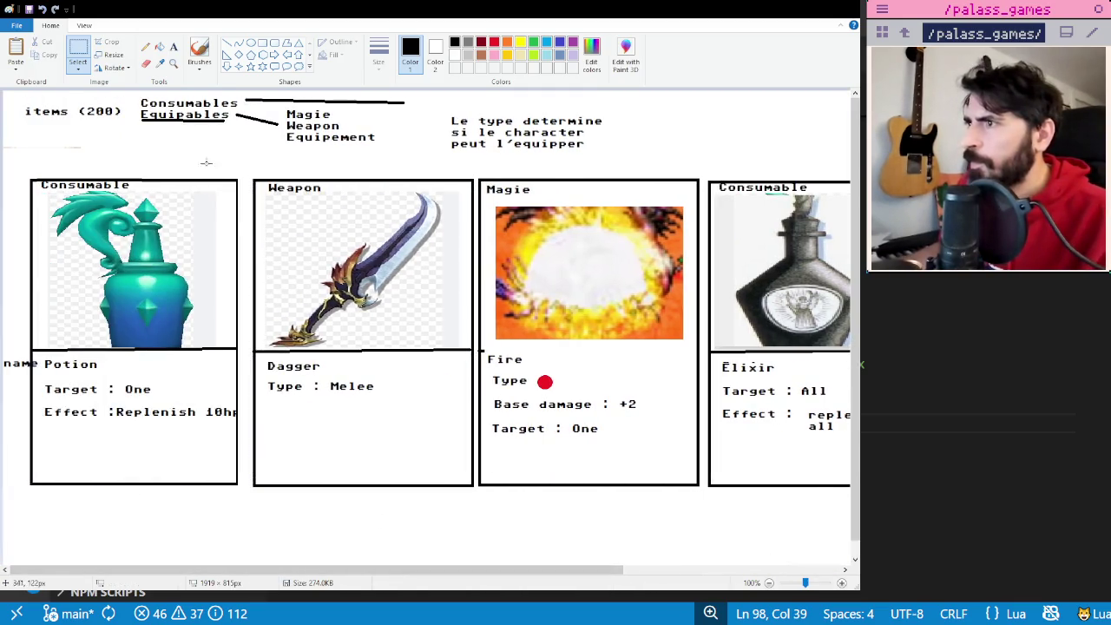
{"action": "left_click", "coordinate": [176, 50]}
{"action": "left_click", "coordinate": [271, 401]}
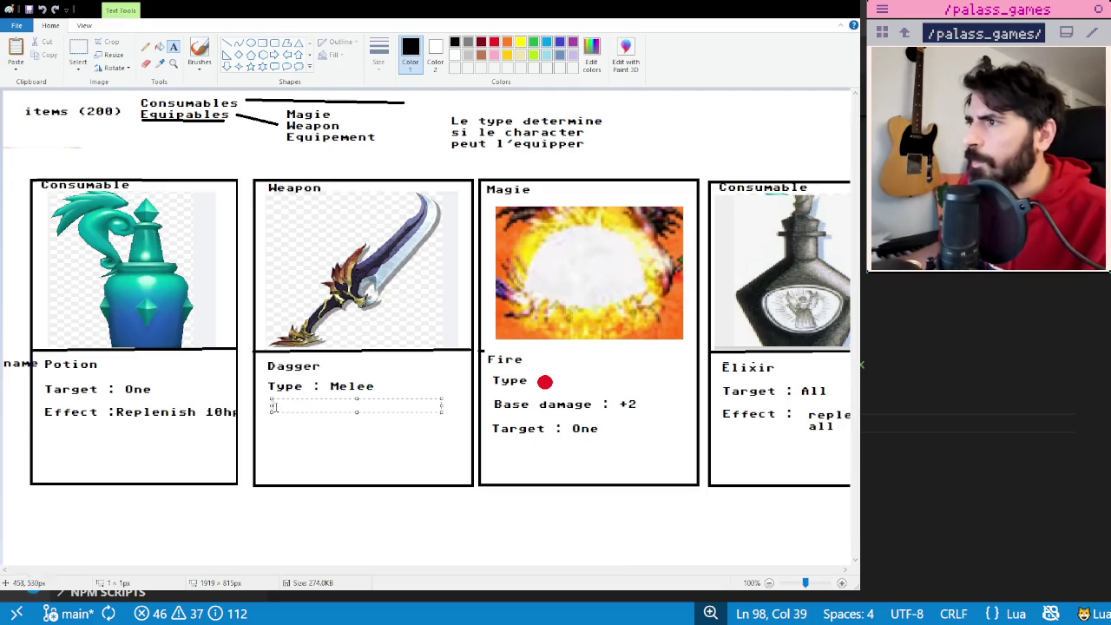
{"action": "type", "text": "atk : + 1"}
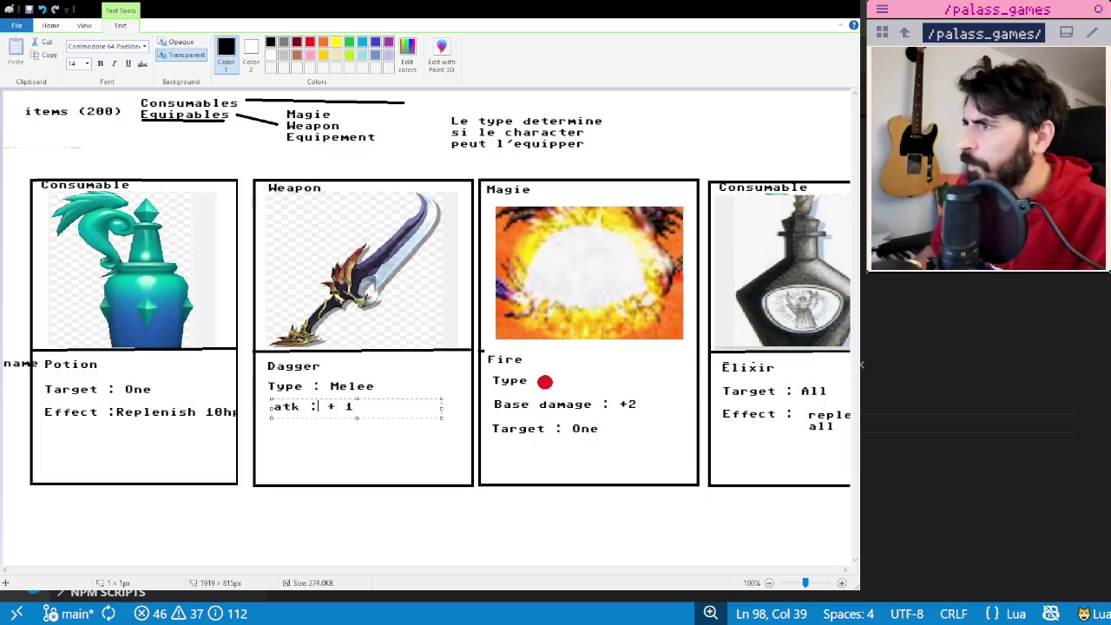
{"action": "type", "text": "se d"}
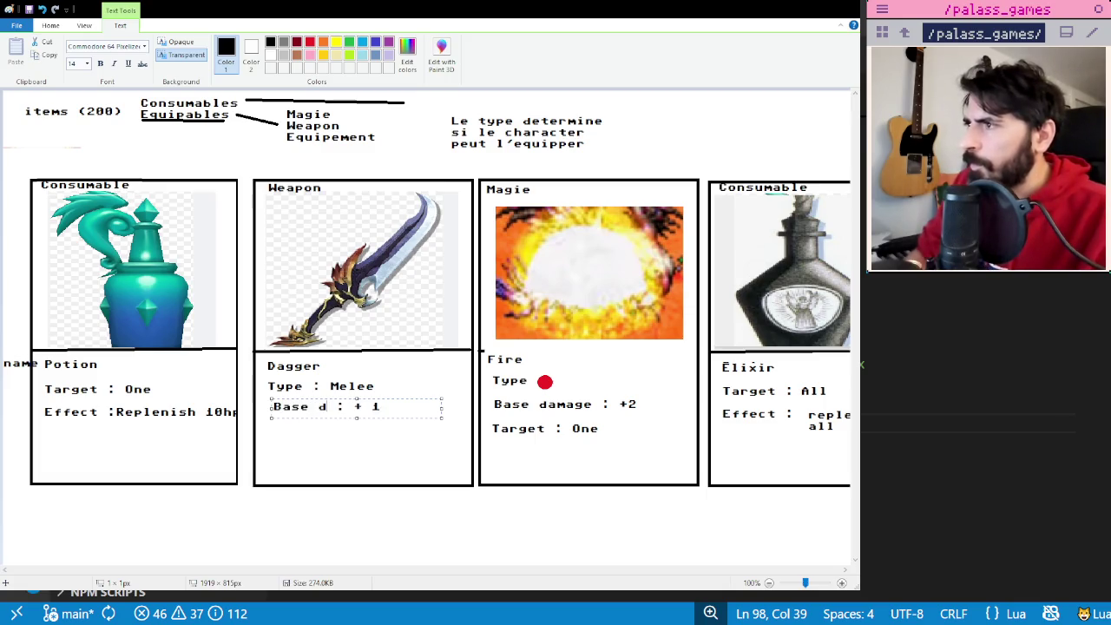
{"action": "key", "text": "BackSpace"}
{"action": "key", "text": "BackSpace"}
{"action": "type", "text": "amage"}
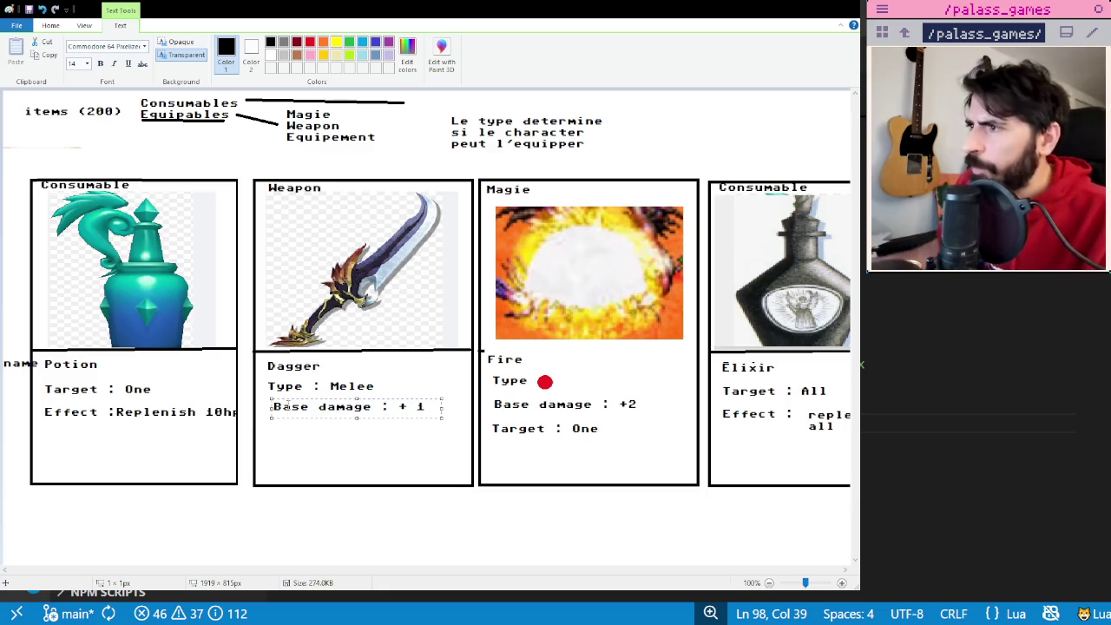
{"action": "left_click_drag", "start_coordinate": [303, 396], "coordinate": [295, 397]}
{"action": "left_click", "coordinate": [320, 447]}
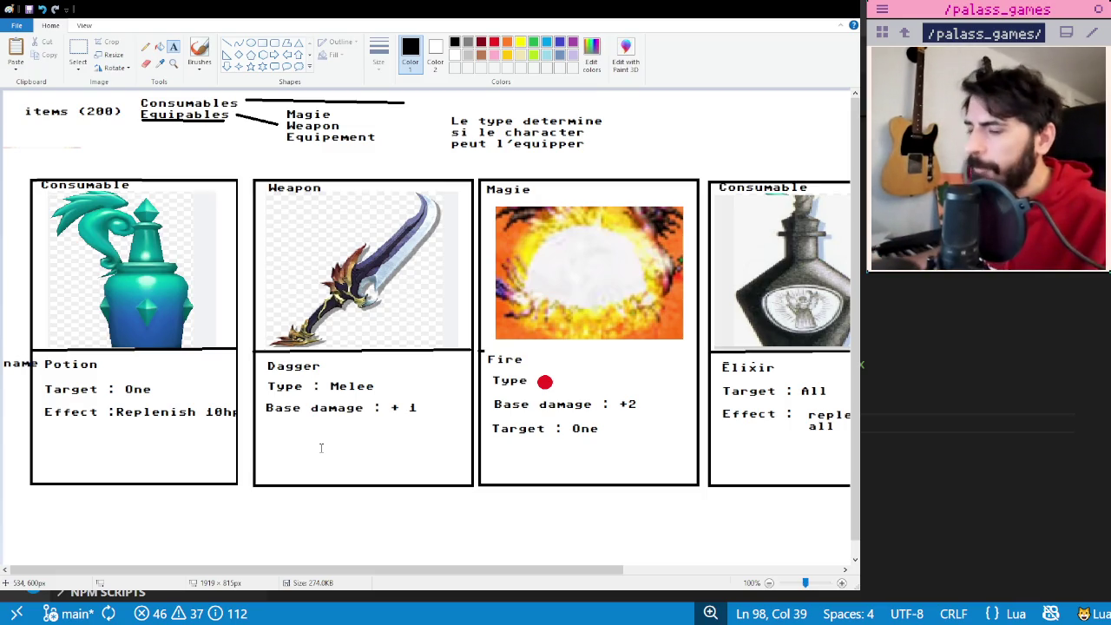
{"action": "left_click", "coordinate": [79, 52]}
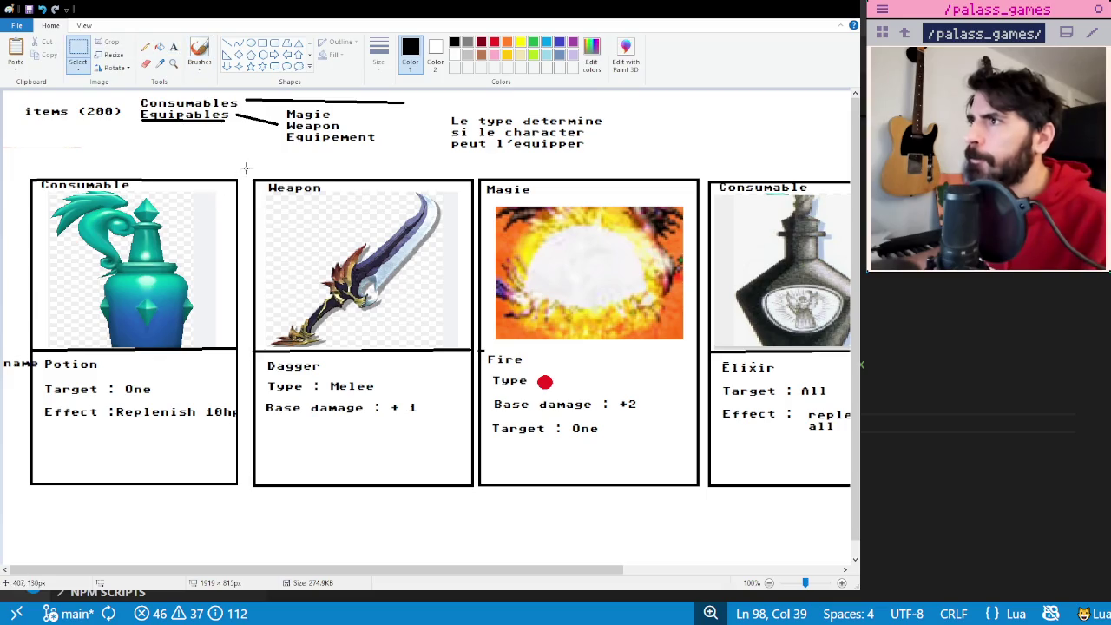
- Paste the Dagger card into the new canvas, shrink it to about 147x197 px beside Terra
{"action": "left_click_drag", "start_coordinate": [247, 178], "coordinate": [476, 493]}
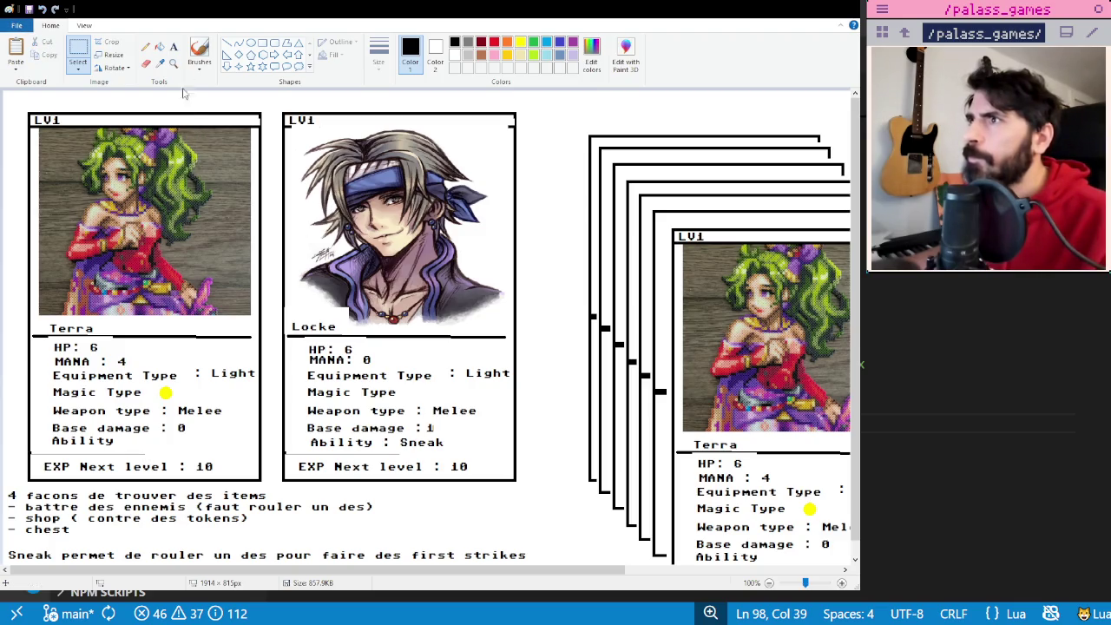
{"action": "key", "text": "ctrl+v"}
{"action": "left_click_drag", "start_coordinate": [122, 243], "coordinate": [416, 270]}
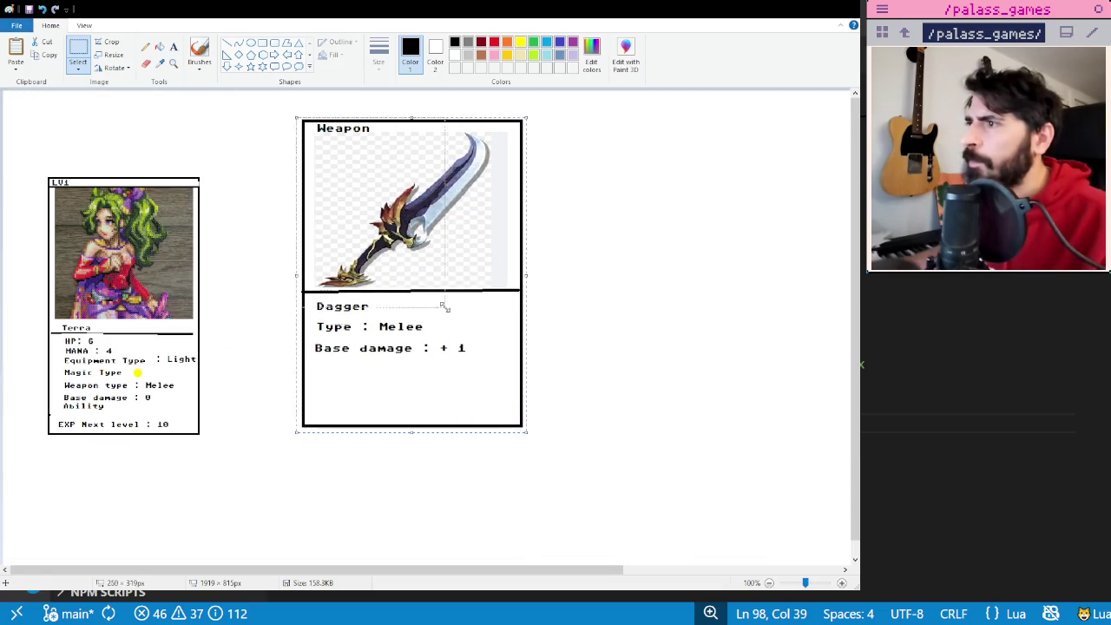
{"action": "left_click_drag", "start_coordinate": [525, 433], "coordinate": [429, 288]}
{"action": "left_click_drag", "start_coordinate": [394, 243], "coordinate": [340, 258]}
{"action": "left_click", "coordinate": [417, 266]}
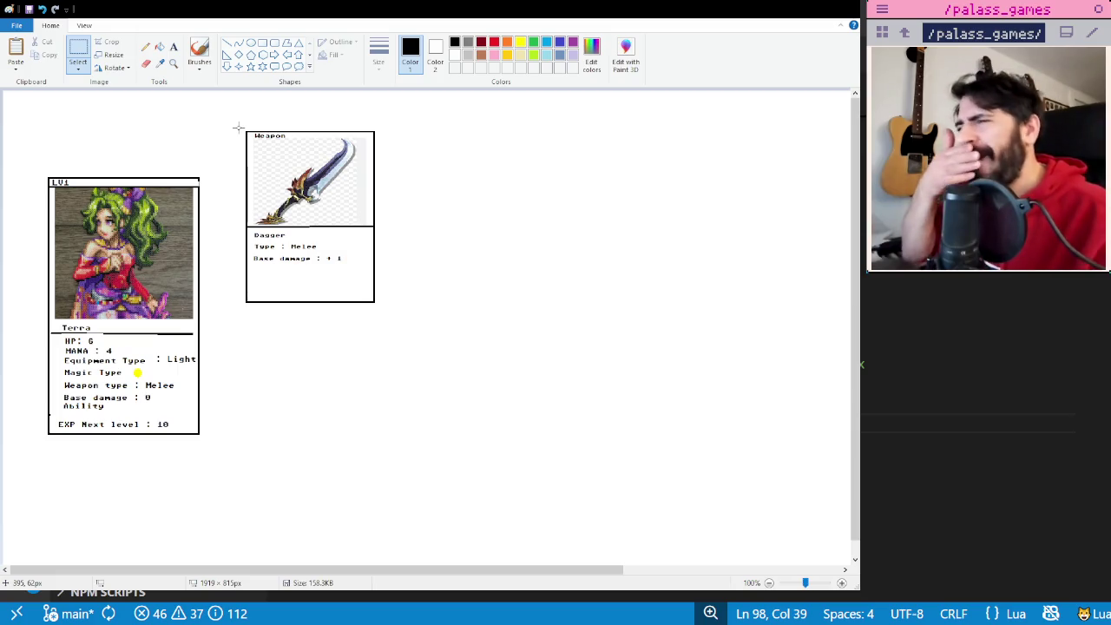
- Duplicate the small Dagger card below the original, then undo the duplicate
{"action": "left_click_drag", "start_coordinate": [239, 127], "coordinate": [378, 306]}
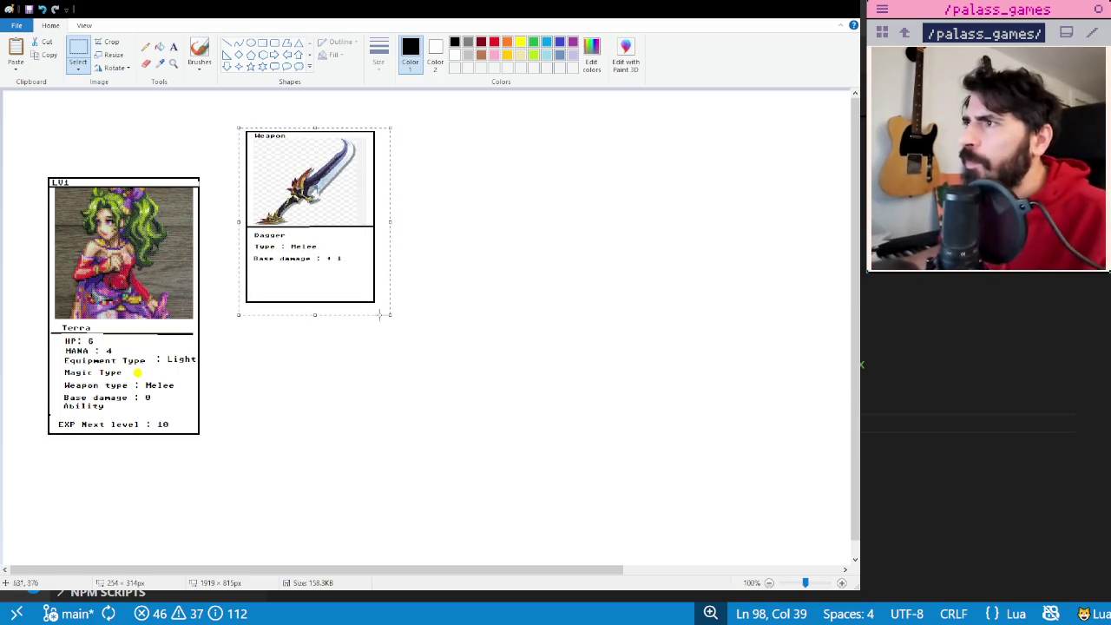
{"action": "key", "text": "ctrl+c"}
{"action": "key", "text": "ctrl+v"}
{"action": "left_click_drag", "start_coordinate": [146, 125], "coordinate": [379, 342]}
{"action": "left_click", "coordinate": [198, 207]}
{"action": "left_click", "coordinate": [173, 48]}
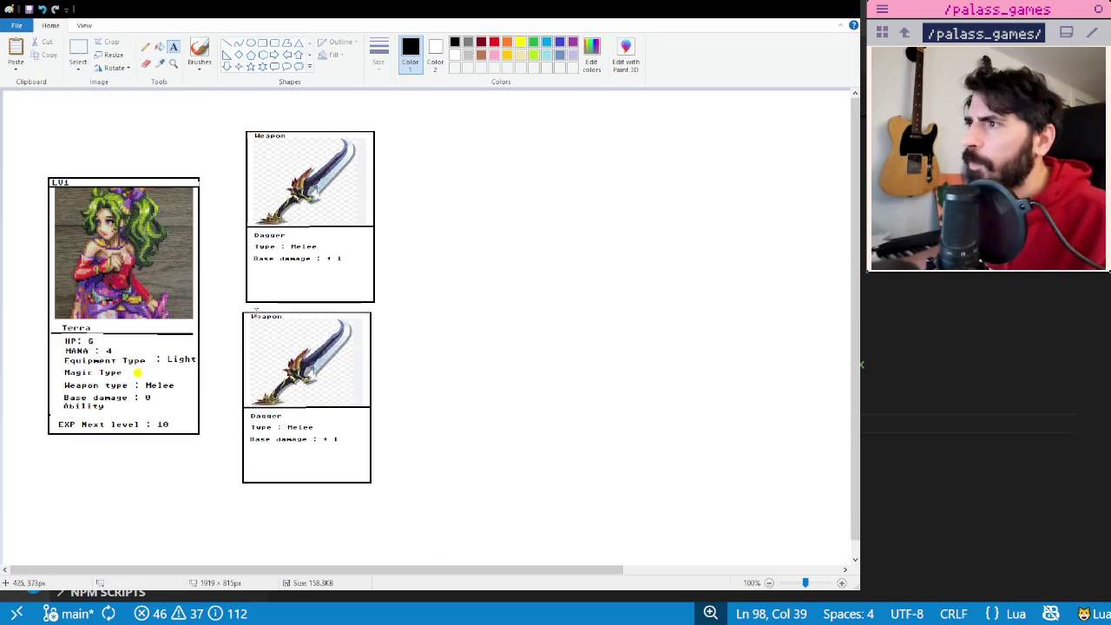
{"action": "left_click", "coordinate": [423, 280]}
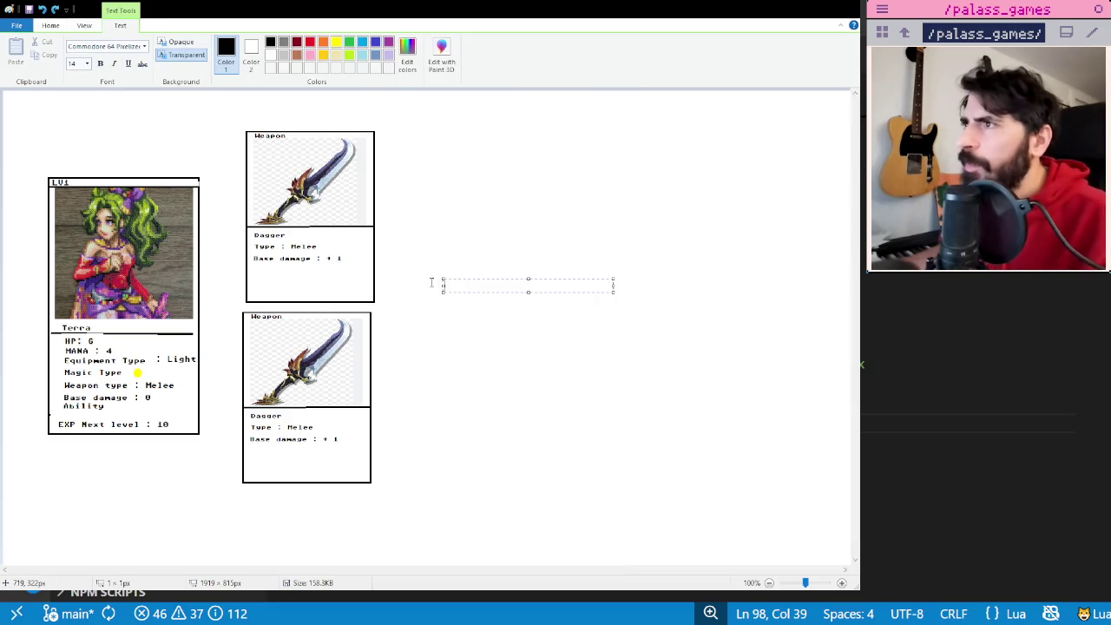
{"action": "key", "text": "ctrl+z"}
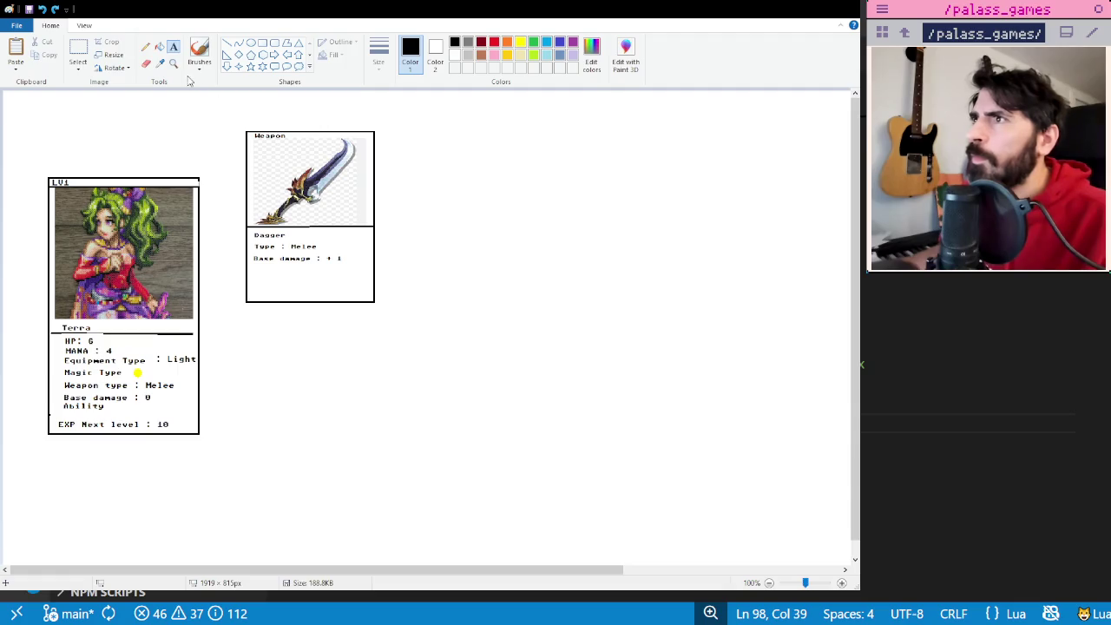
- Head the Leather vest card with 'Equipment' and select the whole card
{"action": "left_click", "coordinate": [78, 51]}
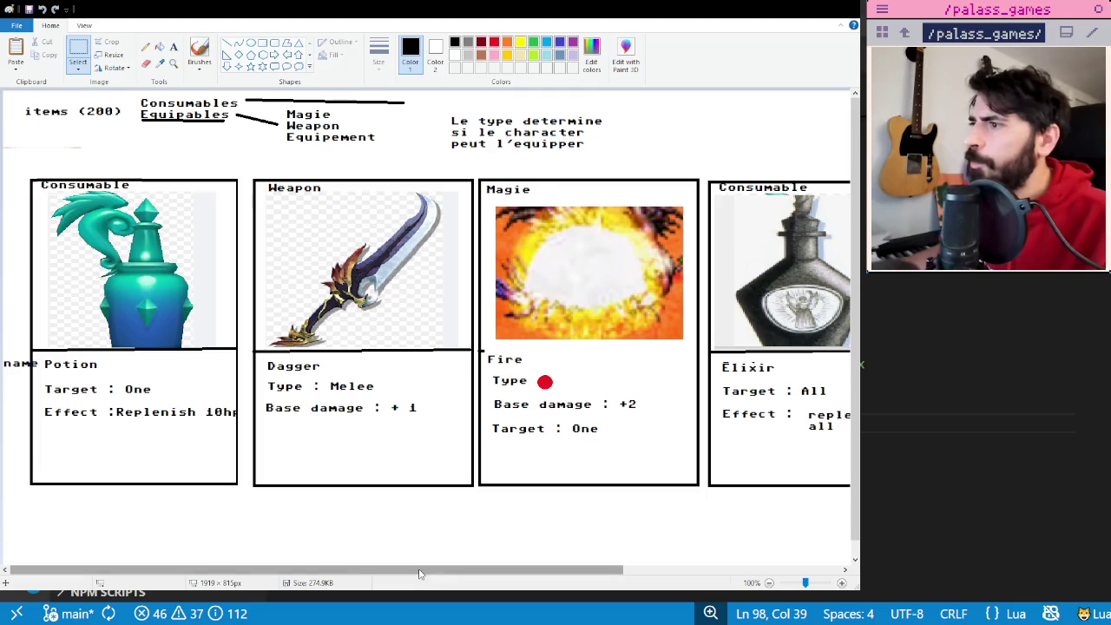
{"action": "left_click_drag", "start_coordinate": [420, 569], "coordinate": [639, 569]}
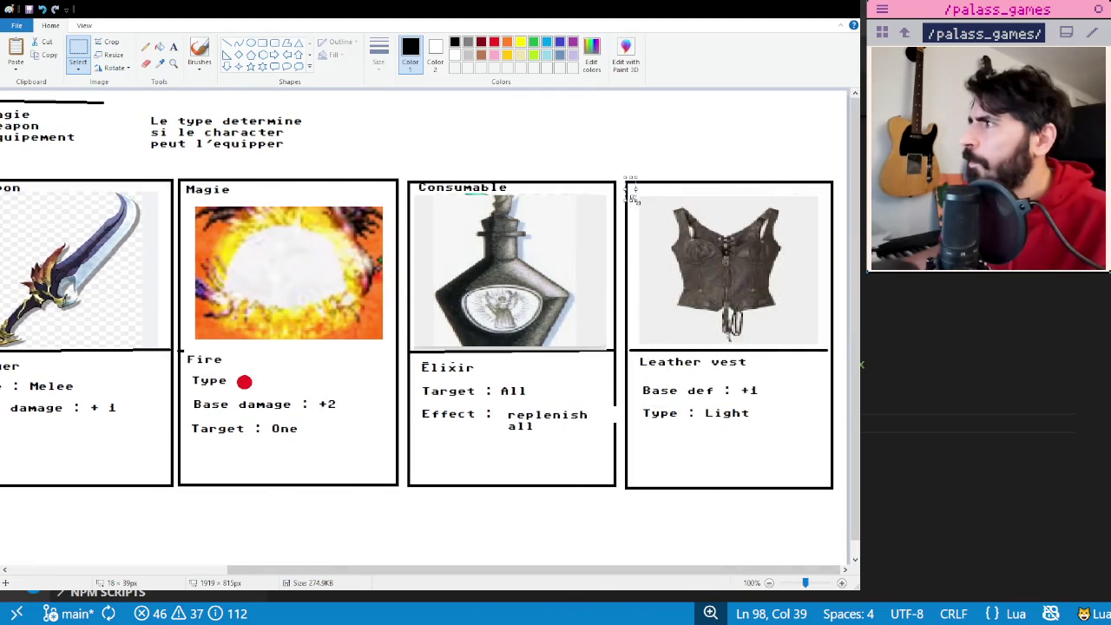
{"action": "left_click", "coordinate": [173, 47]}
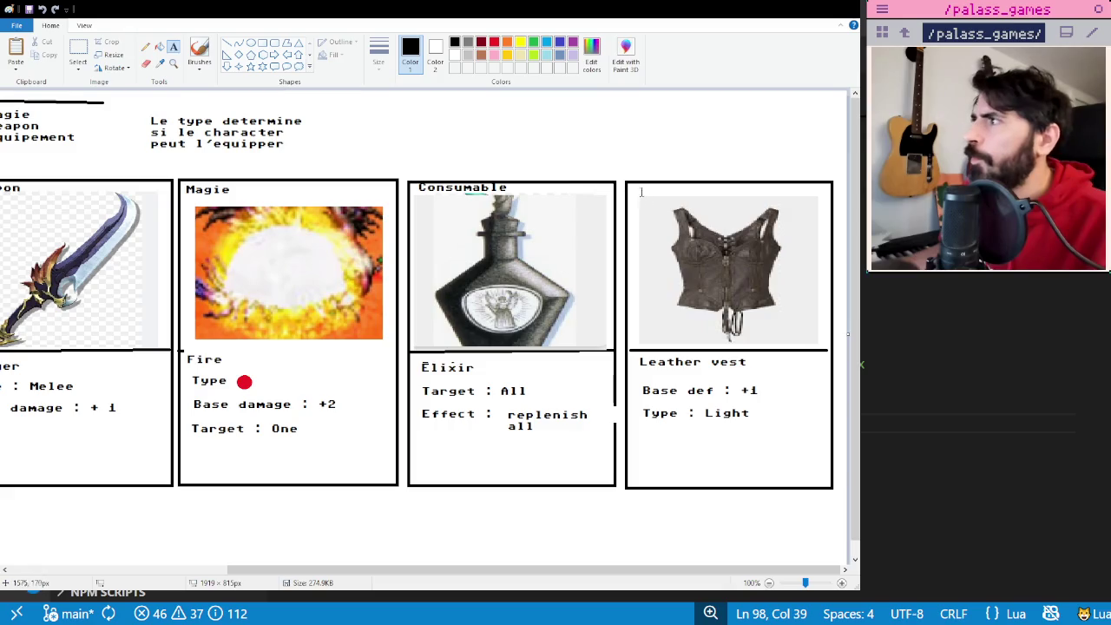
{"action": "left_click", "coordinate": [633, 184]}
{"action": "type", "text": "Equipement"}
{"action": "key", "text": "BackSpace"}
{"action": "key", "text": "BackSpace"}
{"action": "key", "text": "BackSpace"}
{"action": "key", "text": "BackSpace"}
{"action": "key", "text": "BackSpace"}
{"action": "type", "text": "ment"}
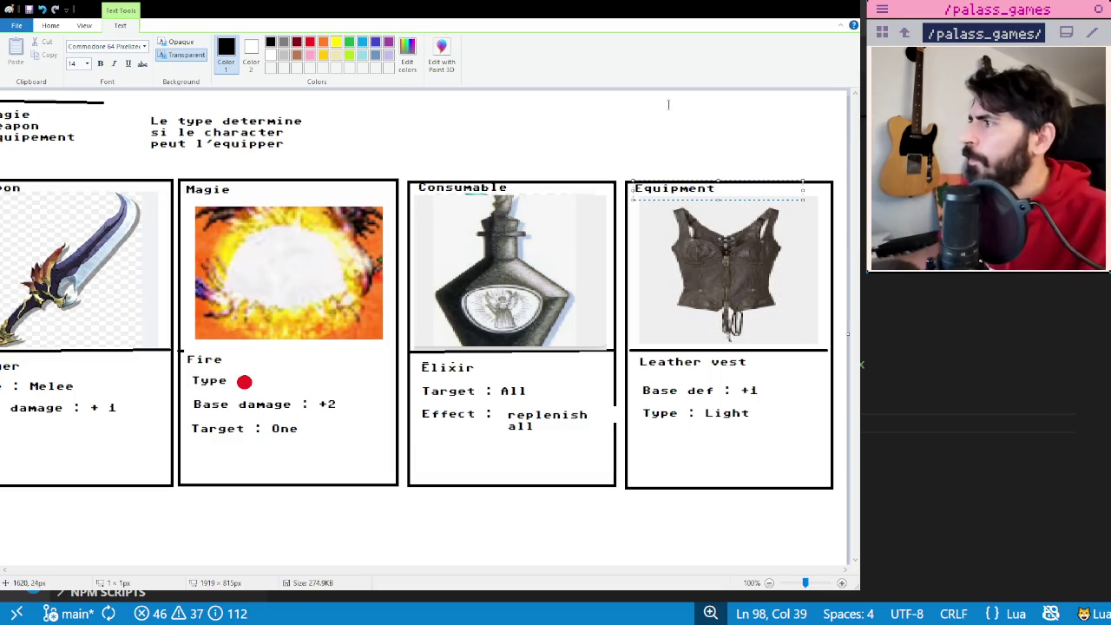
{"action": "left_click", "coordinate": [660, 124]}
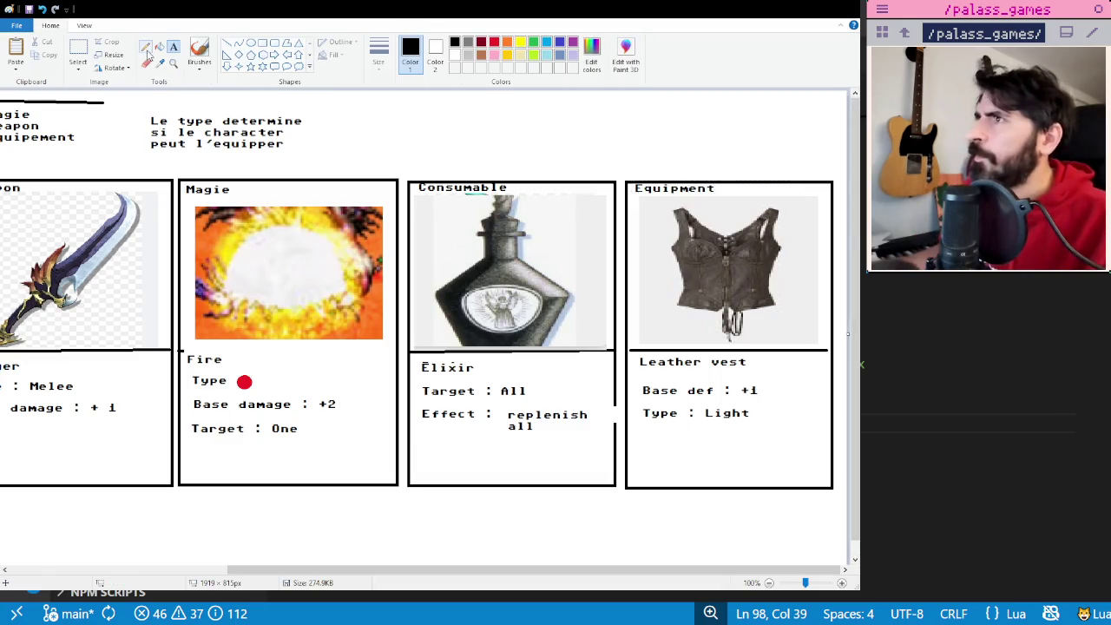
{"action": "left_click", "coordinate": [78, 47]}
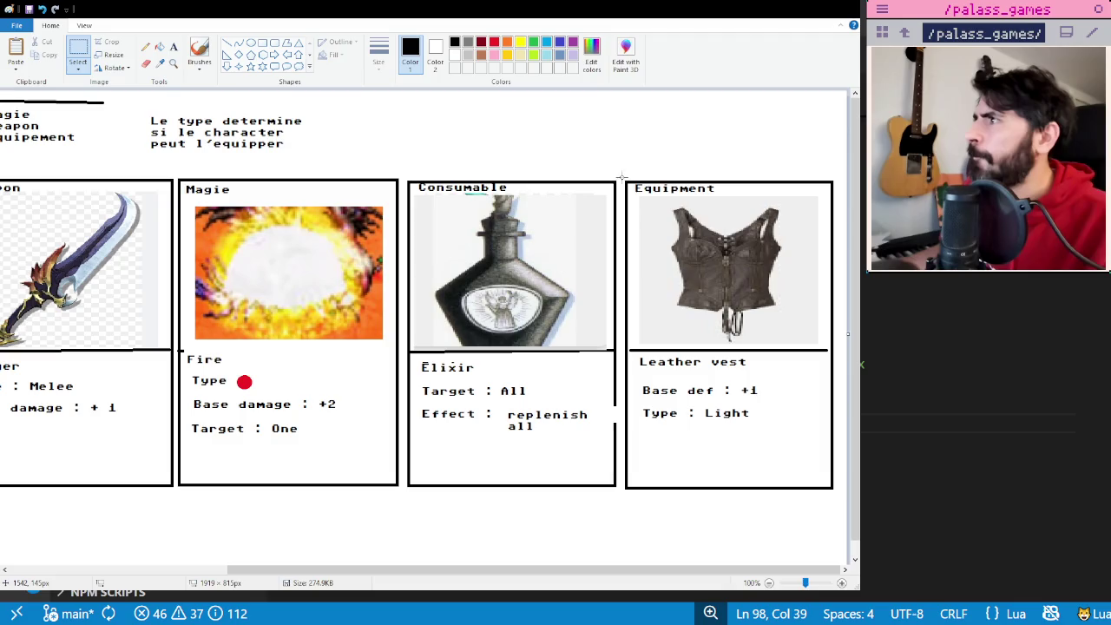
{"action": "left_click_drag", "start_coordinate": [621, 177], "coordinate": [837, 493]}
{"action": "left_click", "coordinate": [406, 153]}
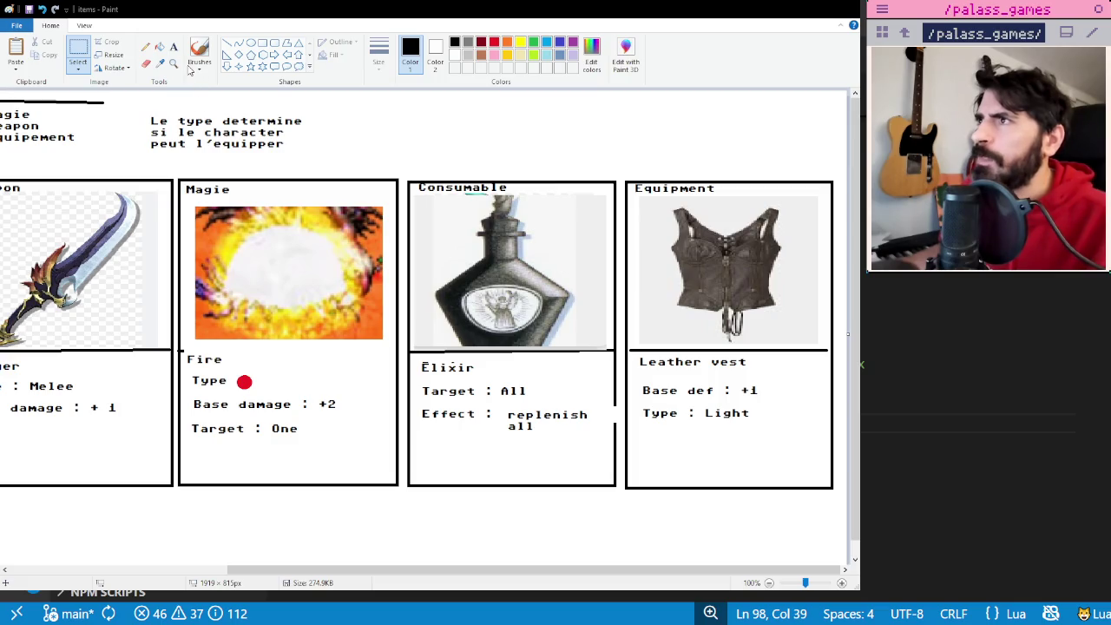
- Paste the Leather vest card and shrink it to sit under the Dagger card
{"action": "key", "text": "ctrl+v"}
{"action": "left_click_drag", "start_coordinate": [86, 154], "coordinate": [559, 175]}
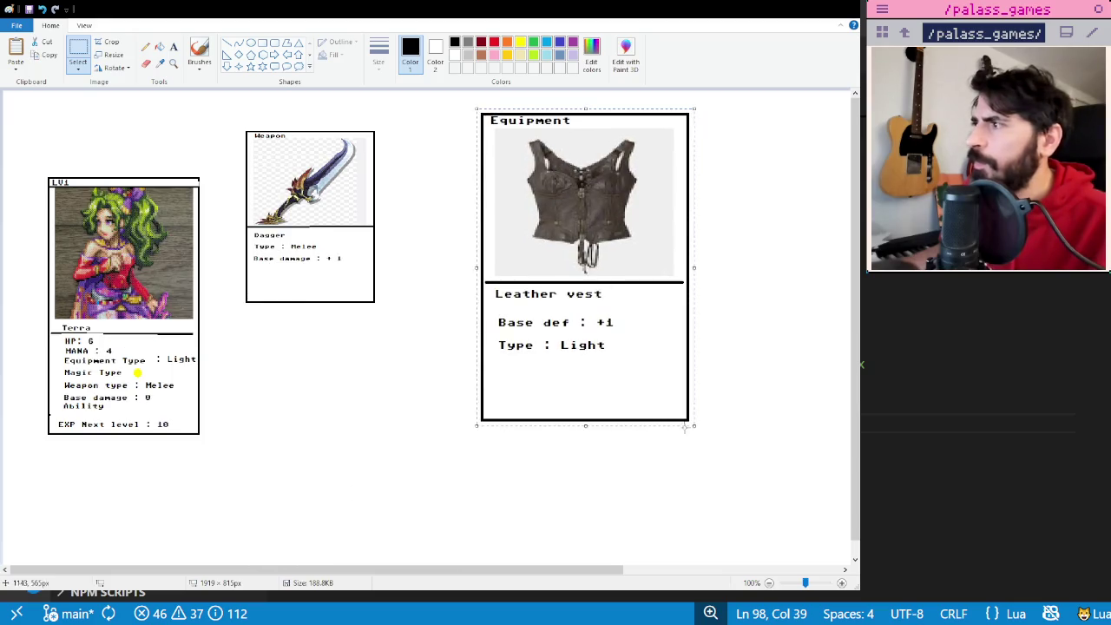
{"action": "left_click_drag", "start_coordinate": [694, 427], "coordinate": [620, 298]}
{"action": "mouse_move", "coordinate": [538, 179]}
{"action": "left_mouse_down"}
{"action": "mouse_move", "coordinate": [395, 344]}
{"action": "mouse_move", "coordinate": [302, 382]}
{"action": "left_mouse_up"}
{"action": "left_click_drag", "start_coordinate": [388, 503], "coordinate": [377, 502]}
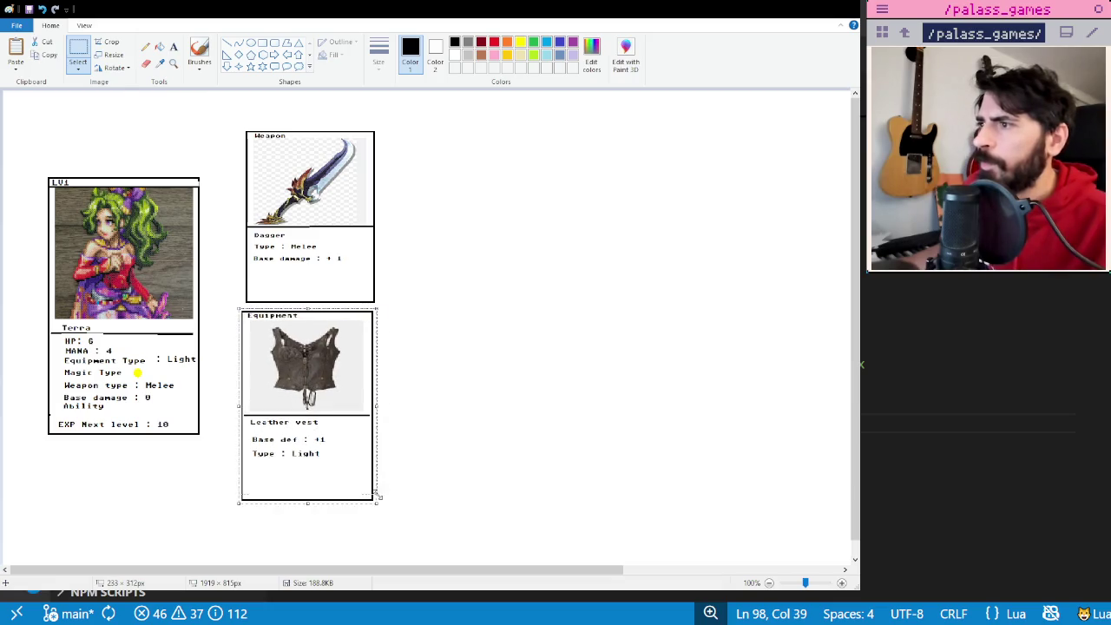
{"action": "left_click_drag", "start_coordinate": [377, 500], "coordinate": [375, 484]}
{"action": "left_click", "coordinate": [498, 366]}
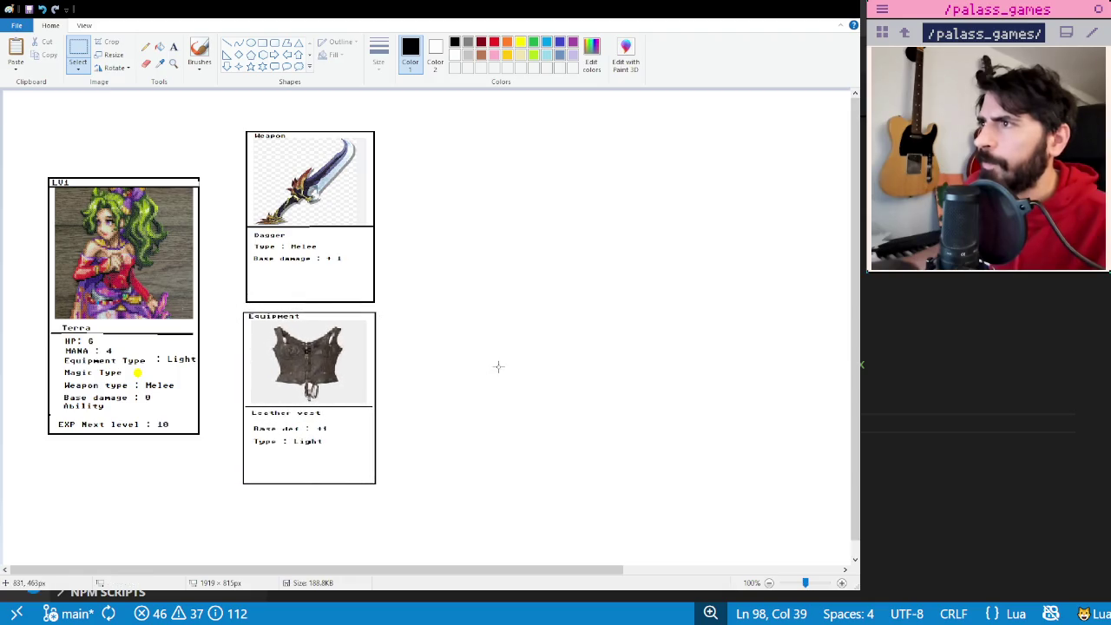
- Move the Dagger and Leather vest cards together slightly up and left
{"action": "left_click_drag", "start_coordinate": [410, 440], "coordinate": [441, 514]}
{"action": "left_click_drag", "start_coordinate": [236, 118], "coordinate": [425, 518]}
{"action": "left_click_drag", "start_coordinate": [372, 400], "coordinate": [347, 376]}
{"action": "left_click", "coordinate": [451, 330]}
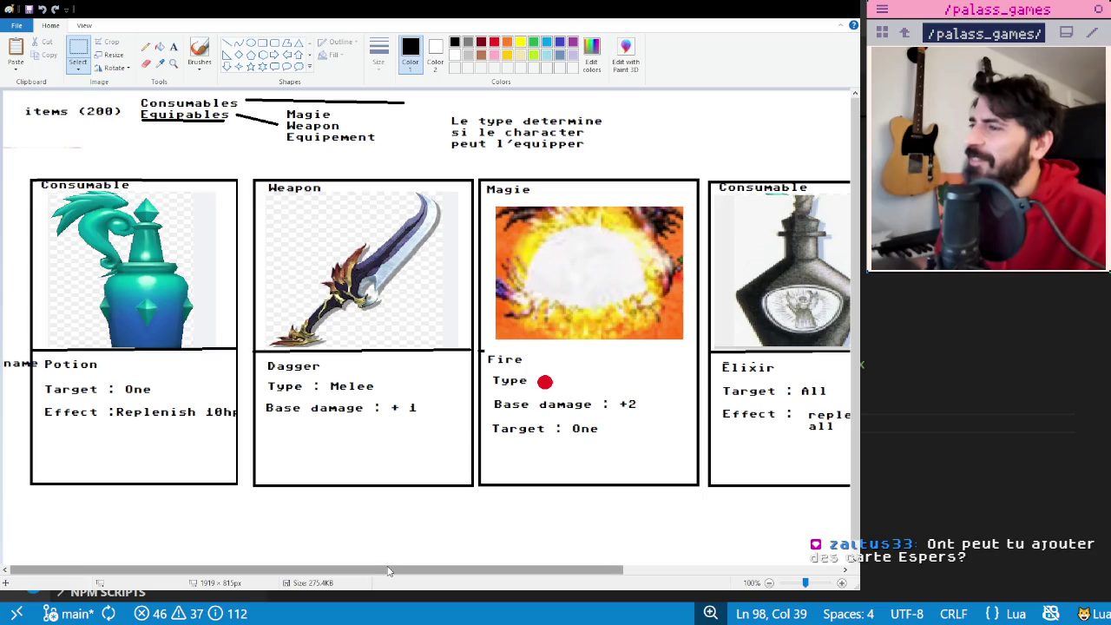
- Copy the Fire Magie card onto the new canvas and retitle it Lightning
{"action": "mouse_move", "coordinate": [388, 571]}
{"action": "left_mouse_down"}
{"action": "mouse_move", "coordinate": [617, 567]}
{"action": "mouse_move", "coordinate": [486, 569]}
{"action": "left_mouse_up"}
{"action": "left_click_drag", "start_coordinate": [627, 456], "coordinate": [664, 491]}
{"action": "left_click", "coordinate": [208, 171]}
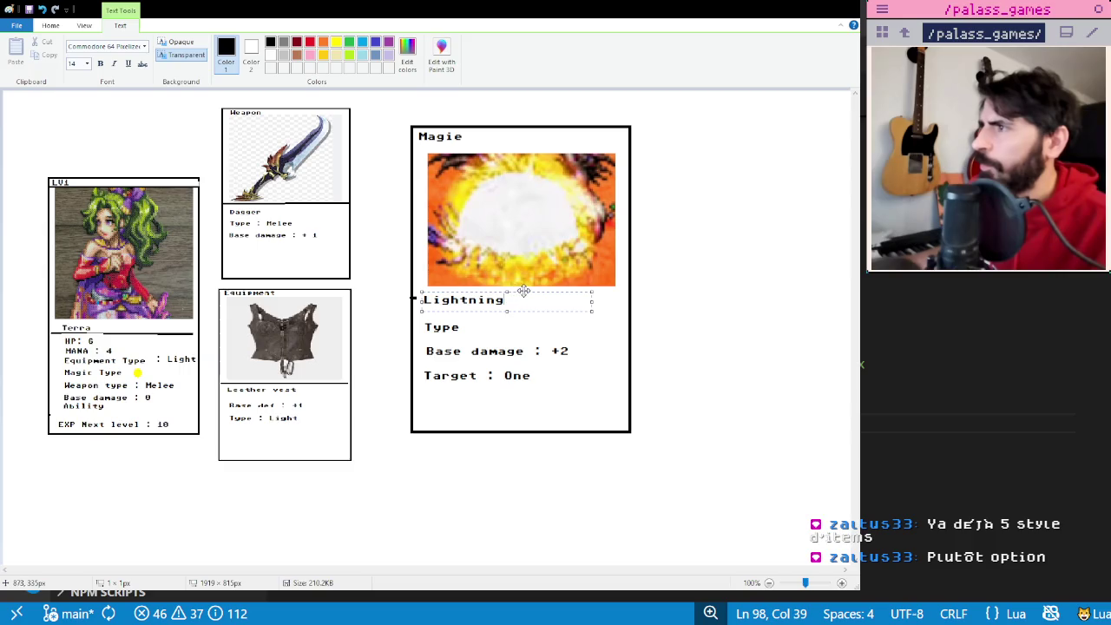
{"action": "left_click_drag", "start_coordinate": [523, 291], "coordinate": [528, 293]}
{"action": "left_click", "coordinate": [621, 231]}
- Draw a yellow filled circle next to Type on the Lightning card
{"action": "left_click", "coordinate": [520, 42]}
{"action": "left_click", "coordinate": [251, 42]}
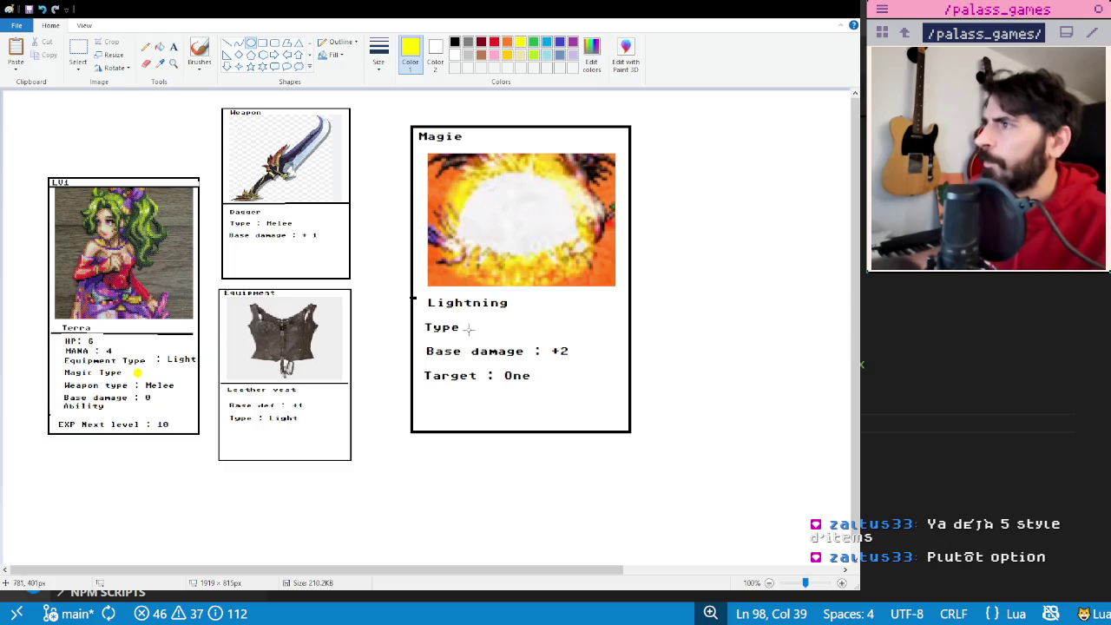
{"action": "left_click_drag", "start_coordinate": [482, 332], "coordinate": [484, 333]}
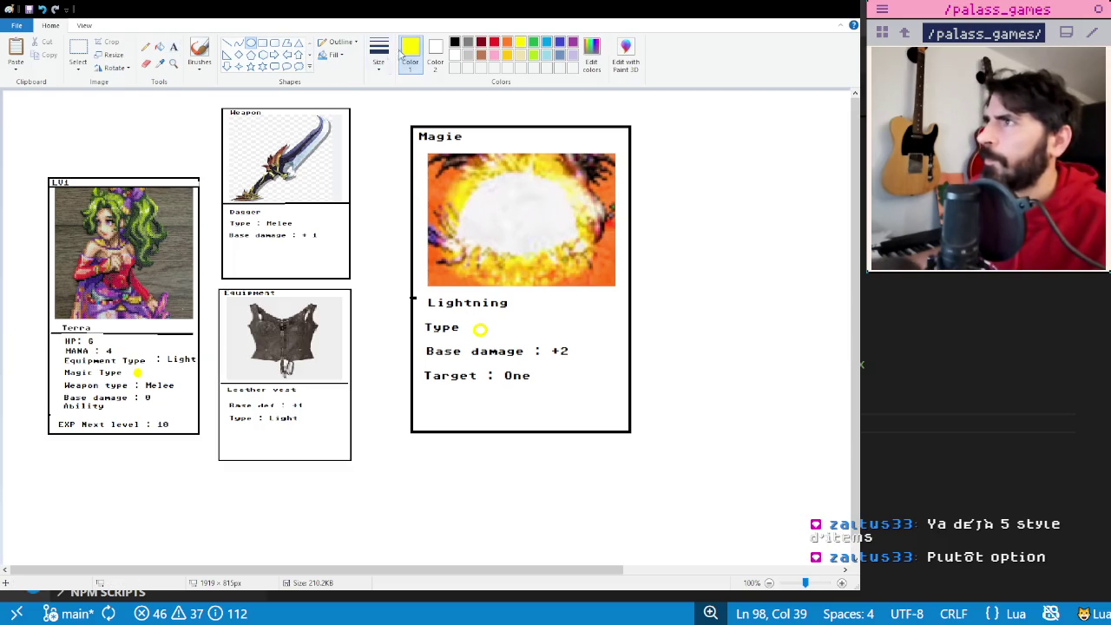
{"action": "left_click", "coordinate": [159, 47]}
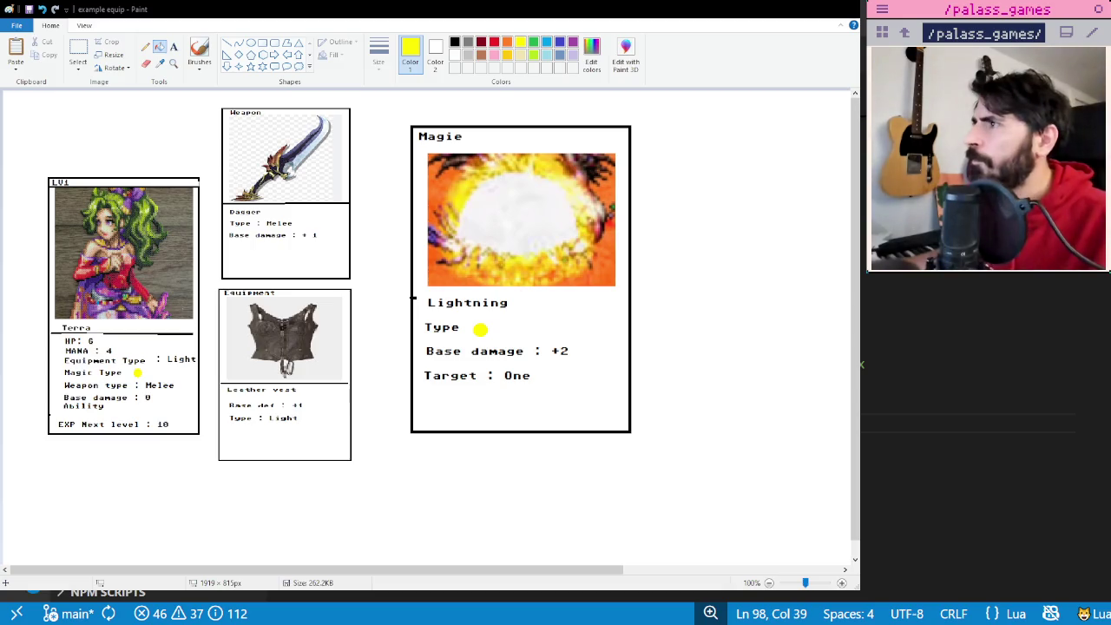
- Place the lightning picture in the card's image area and move Terra, Weapon and Equipment cards up-left
{"action": "key", "text": "ctrl+v"}
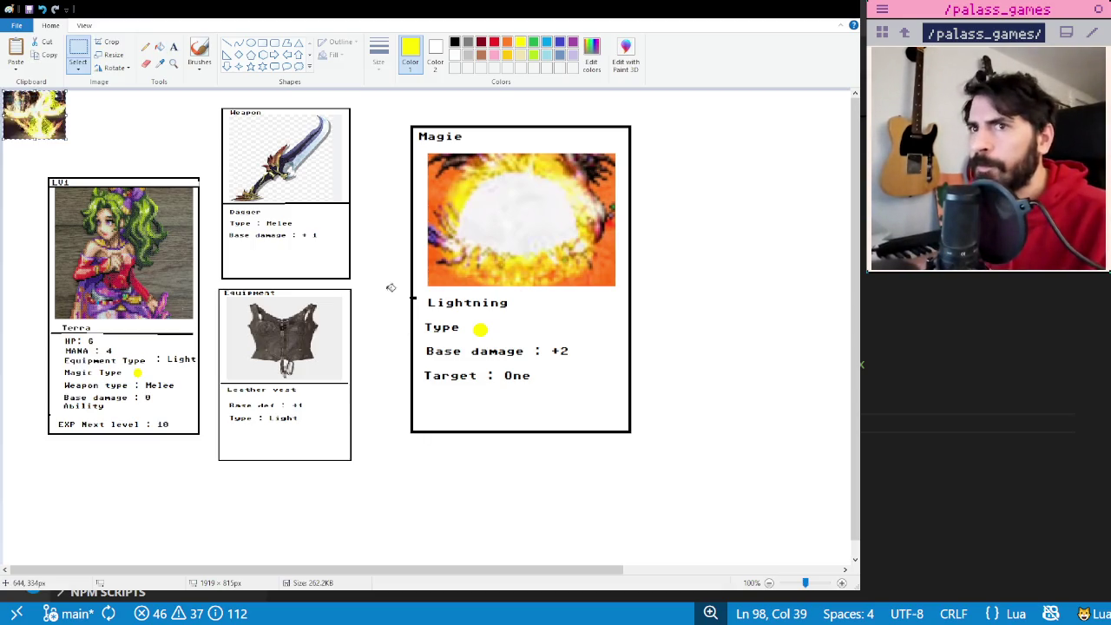
{"action": "mouse_move", "coordinate": [34, 115]}
{"action": "left_mouse_down"}
{"action": "mouse_move", "coordinate": [459, 176]}
{"action": "mouse_move", "coordinate": [616, 288]}
{"action": "left_mouse_up"}
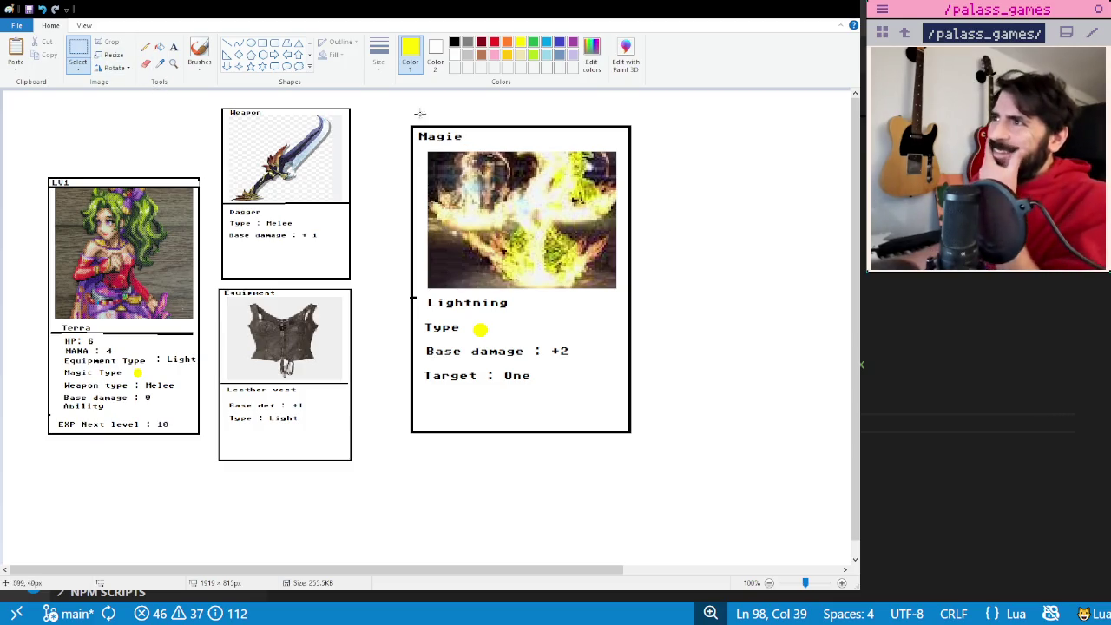
{"action": "mouse_move", "coordinate": [409, 124]}
{"action": "left_mouse_down"}
{"action": "mouse_move", "coordinate": [695, 445]}
{"action": "mouse_move", "coordinate": [636, 436]}
{"action": "left_mouse_up"}
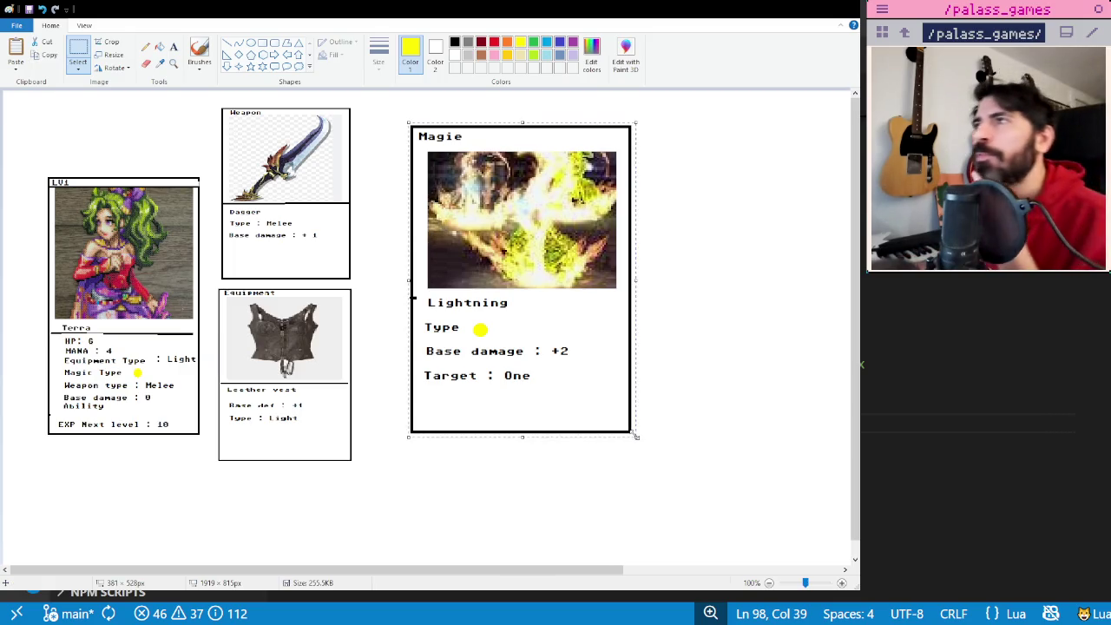
{"action": "left_click_drag", "start_coordinate": [30, 94], "coordinate": [347, 482]}
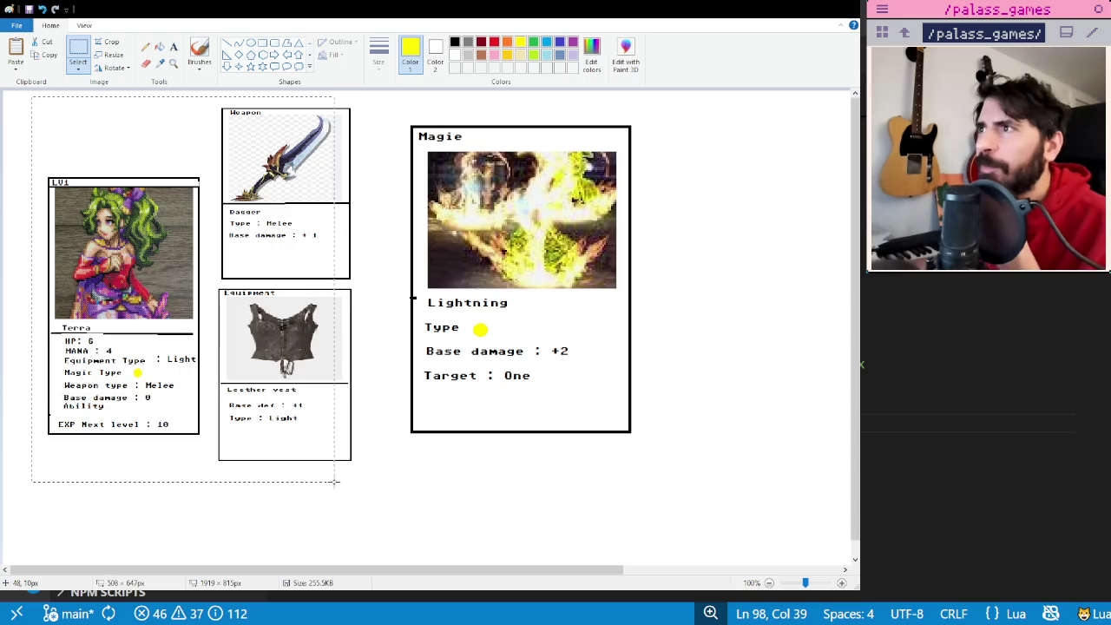
{"action": "left_click_drag", "start_coordinate": [297, 408], "coordinate": [262, 395]}
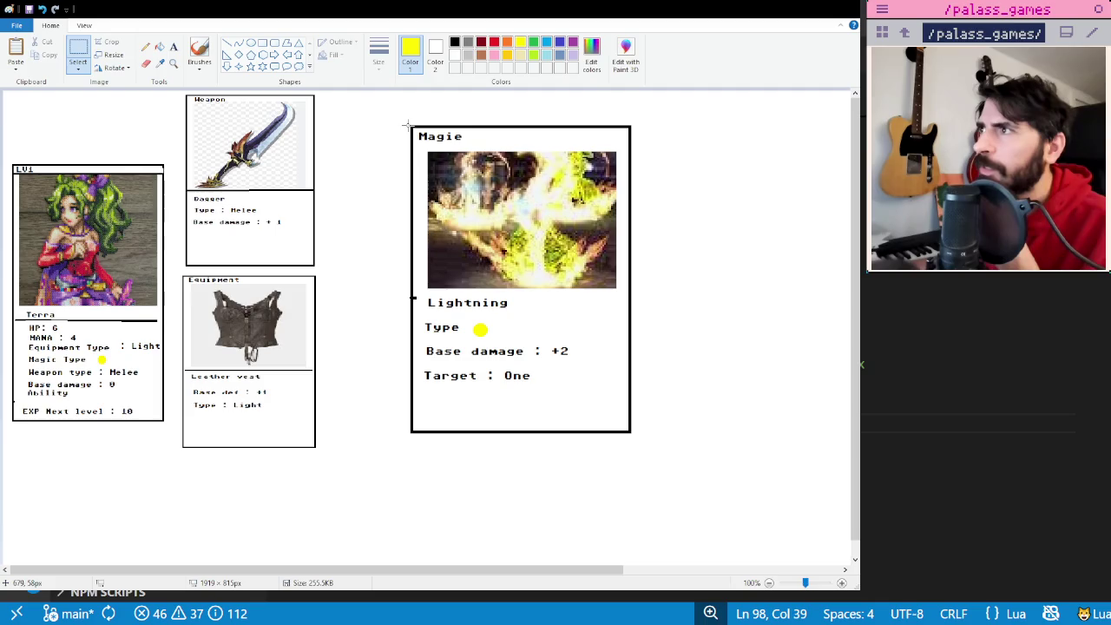
- Shrink the Lightning card to match the others, then shift all four cards right and down
{"action": "left_click_drag", "start_coordinate": [630, 431], "coordinate": [548, 310]}
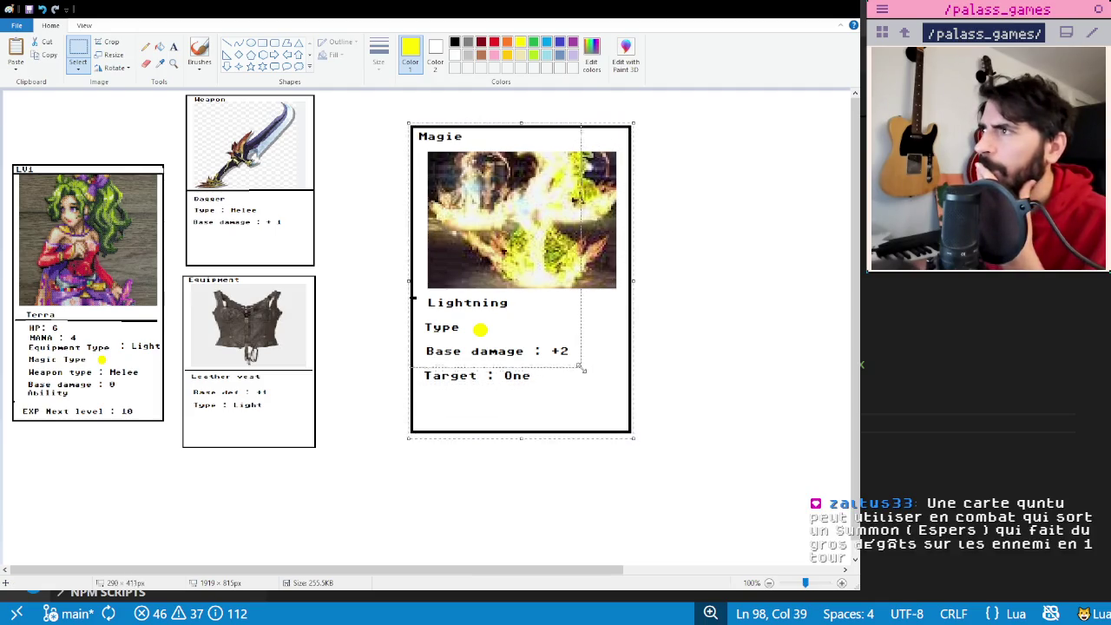
{"action": "mouse_move", "coordinate": [488, 216]}
{"action": "left_mouse_down"}
{"action": "mouse_move", "coordinate": [480, 249]}
{"action": "mouse_move", "coordinate": [398, 287]}
{"action": "mouse_move", "coordinate": [405, 294]}
{"action": "left_mouse_up"}
{"action": "left_click", "coordinate": [484, 283]}
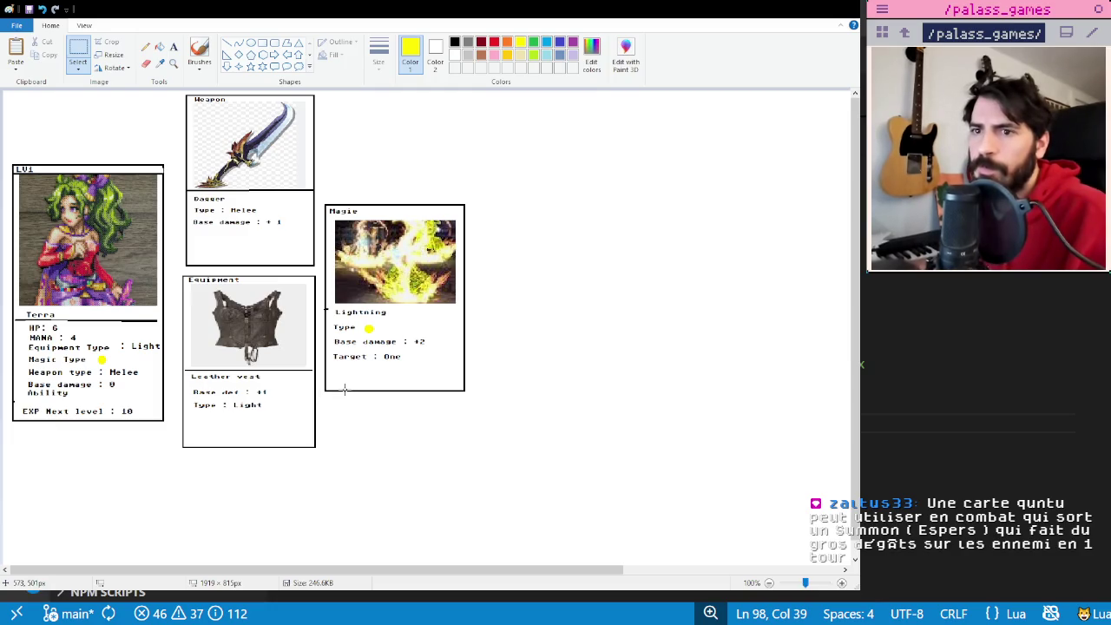
{"action": "left_click", "coordinate": [522, 505]}
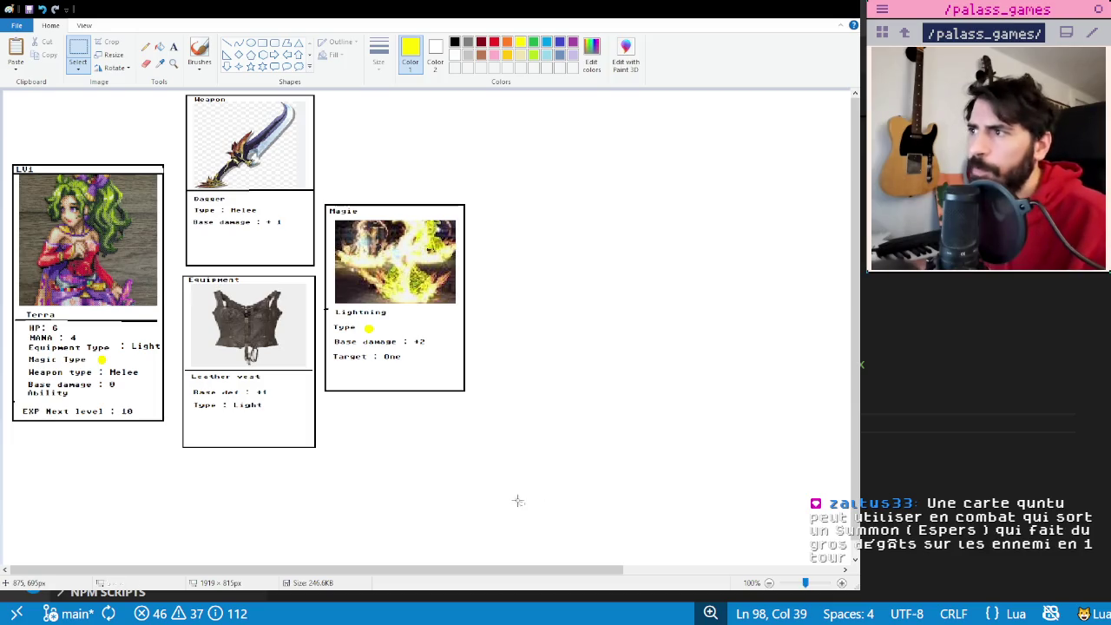
{"action": "left_click_drag", "start_coordinate": [514, 124], "coordinate": [527, 151]}
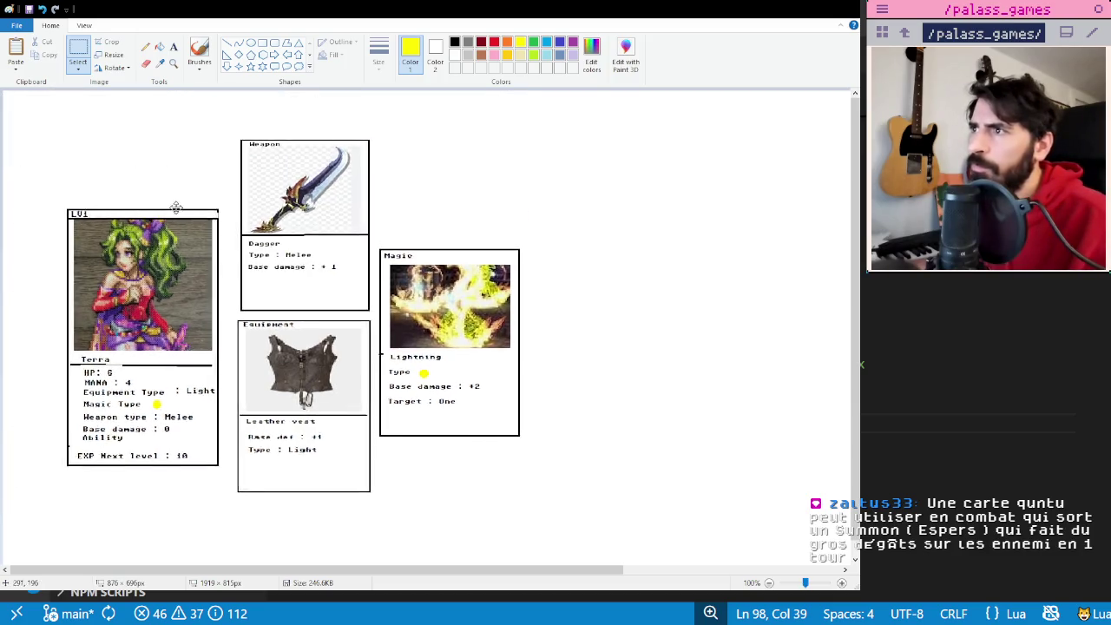
{"action": "left_click", "coordinate": [596, 163]}
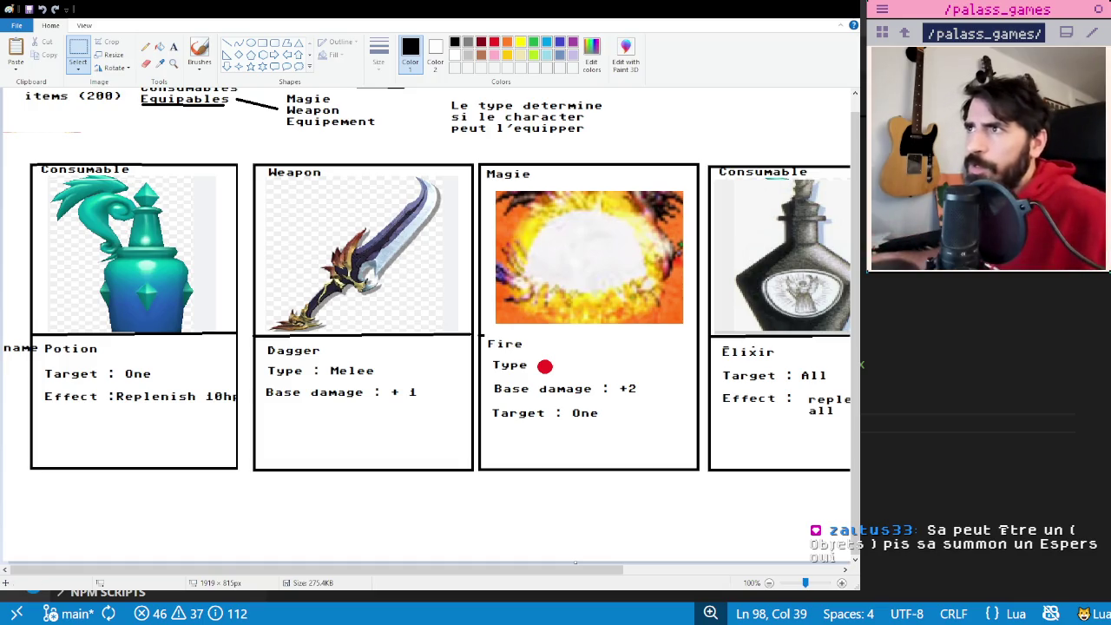
- Copy the Potion card, maximise Paint and extend the items sheet downward
{"action": "left_click_drag", "start_coordinate": [21, 157], "coordinate": [244, 485]}
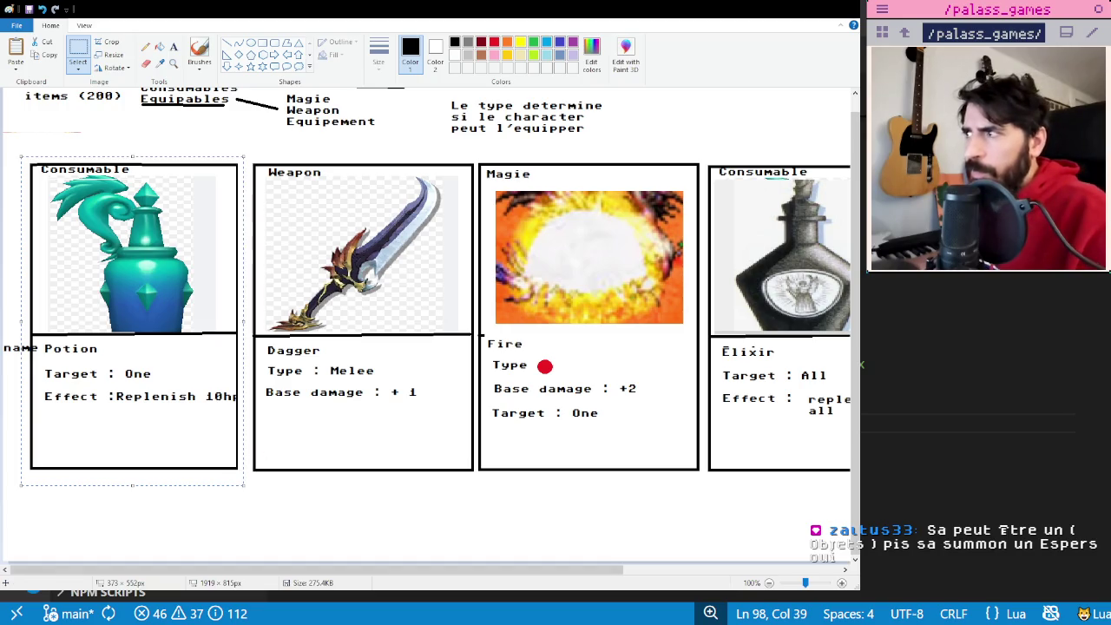
{"action": "scroll", "coordinate": [424, 573], "scroll_direction": "right", "scroll_amount": 3}
{"action": "scroll", "coordinate": [423, 573], "scroll_direction": "left", "scroll_amount": 3}
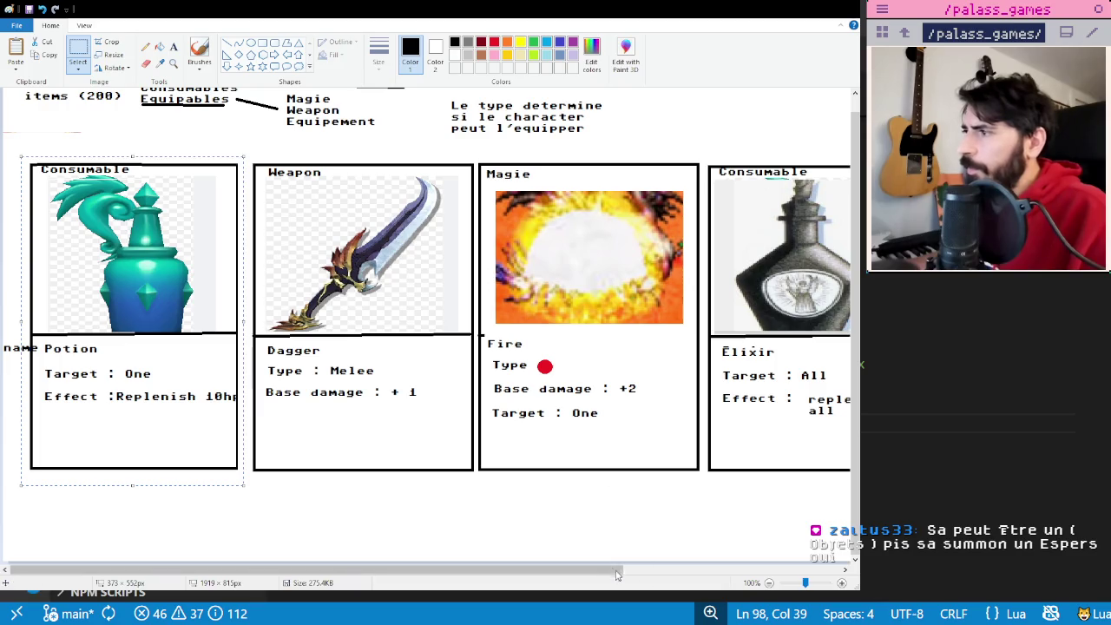
{"action": "left_click_drag", "start_coordinate": [313, 569], "coordinate": [536, 569]}
{"action": "key", "text": "super+Up"}
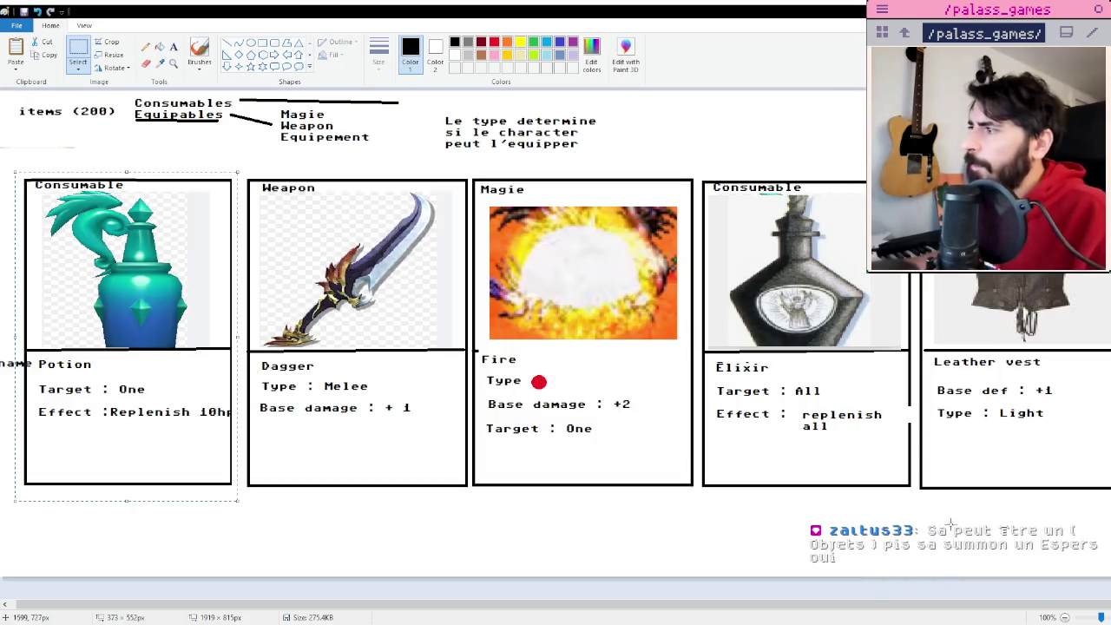
{"action": "left_click", "coordinate": [577, 573]}
{"action": "left_click_drag", "start_coordinate": [568, 577], "coordinate": [569, 597]}
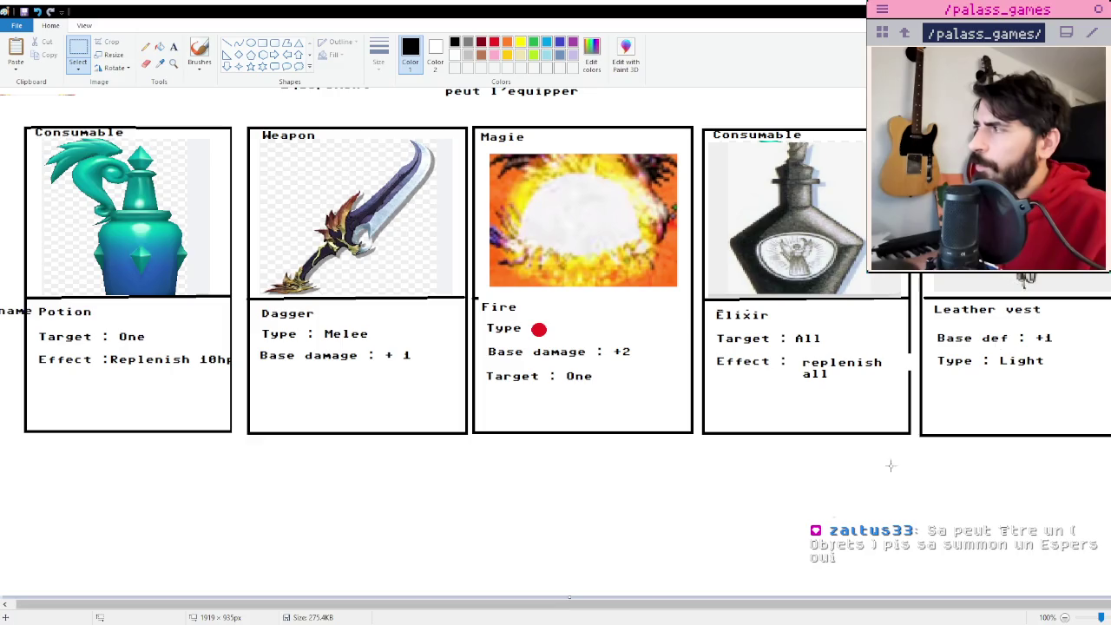
- Paste the Potion copy below the original and nudge the row of item cards up and left
{"action": "key", "text": "ctrl+v"}
{"action": "left_click_drag", "start_coordinate": [102, 195], "coordinate": [119, 552]}
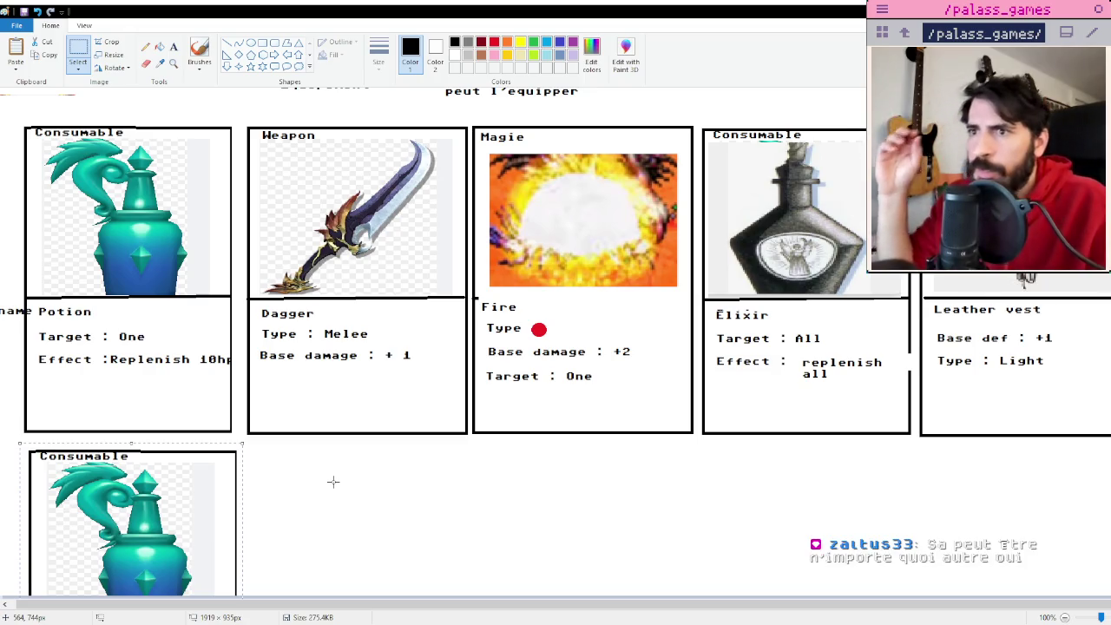
{"action": "scroll", "coordinate": [305, 365], "scroll_direction": "up", "scroll_amount": 1}
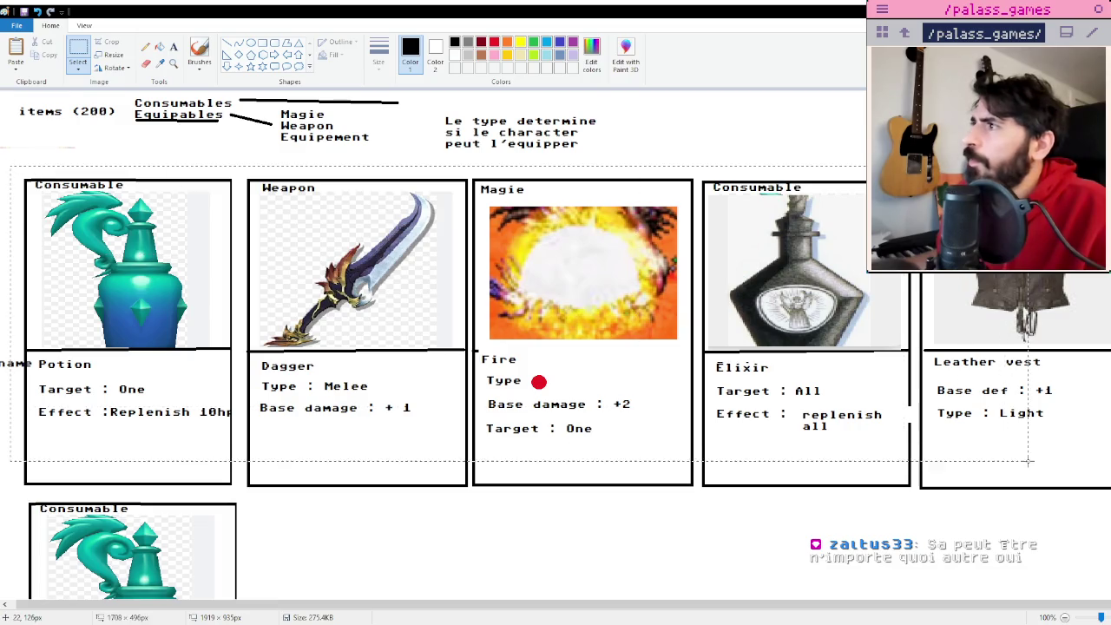
{"action": "left_click_drag", "start_coordinate": [1027, 460], "coordinate": [1100, 501]}
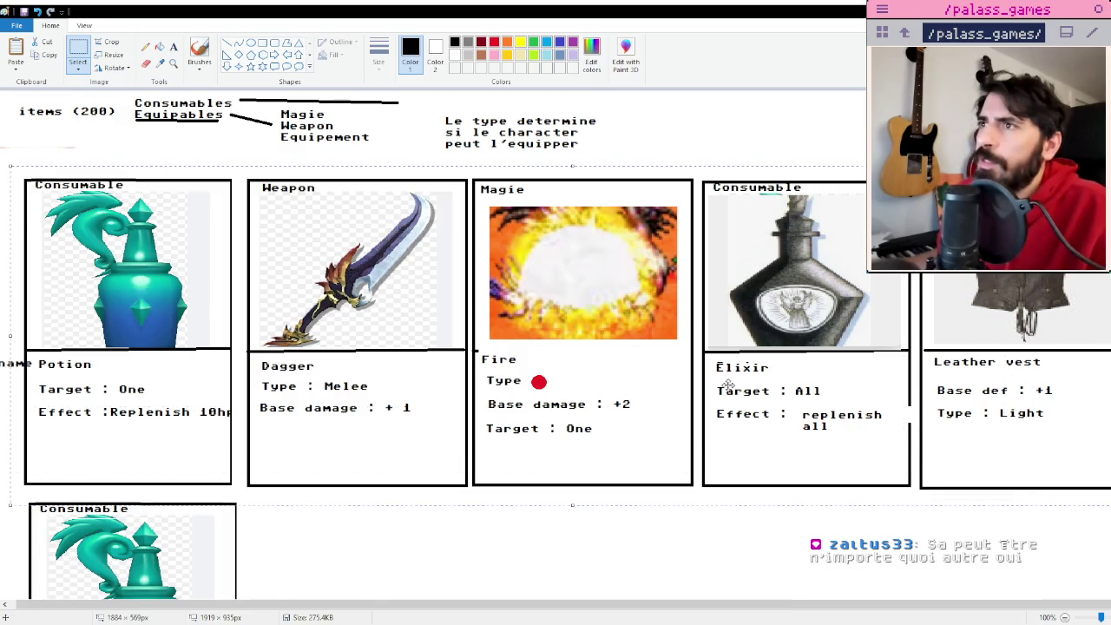
{"action": "left_click_drag", "start_coordinate": [727, 386], "coordinate": [717, 360]}
{"action": "left_click", "coordinate": [684, 502]}
{"action": "left_click", "coordinate": [377, 551]}
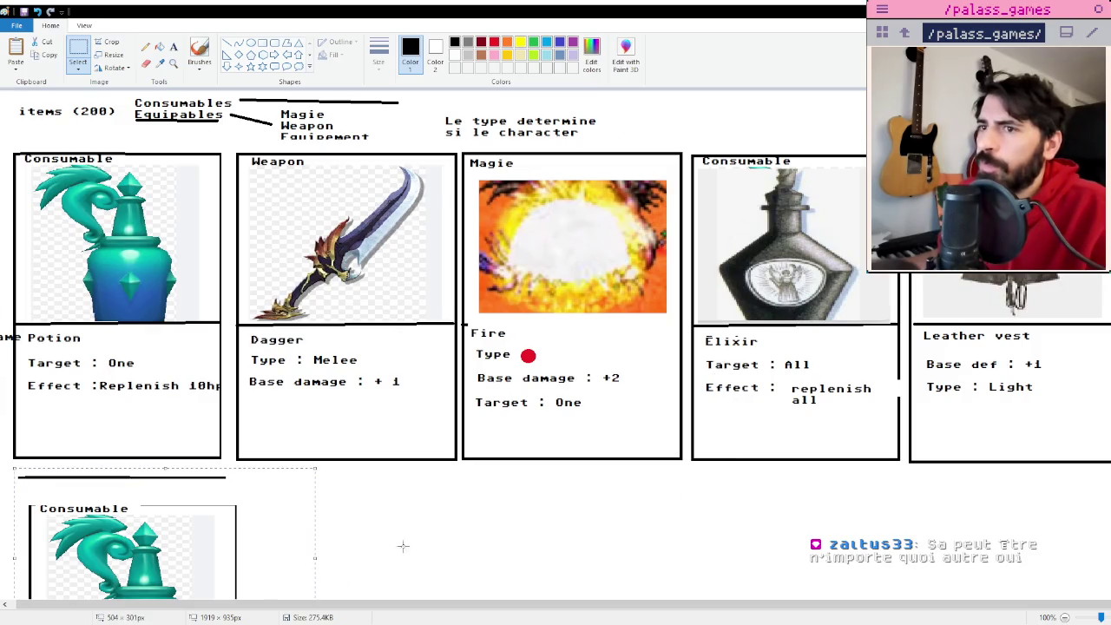
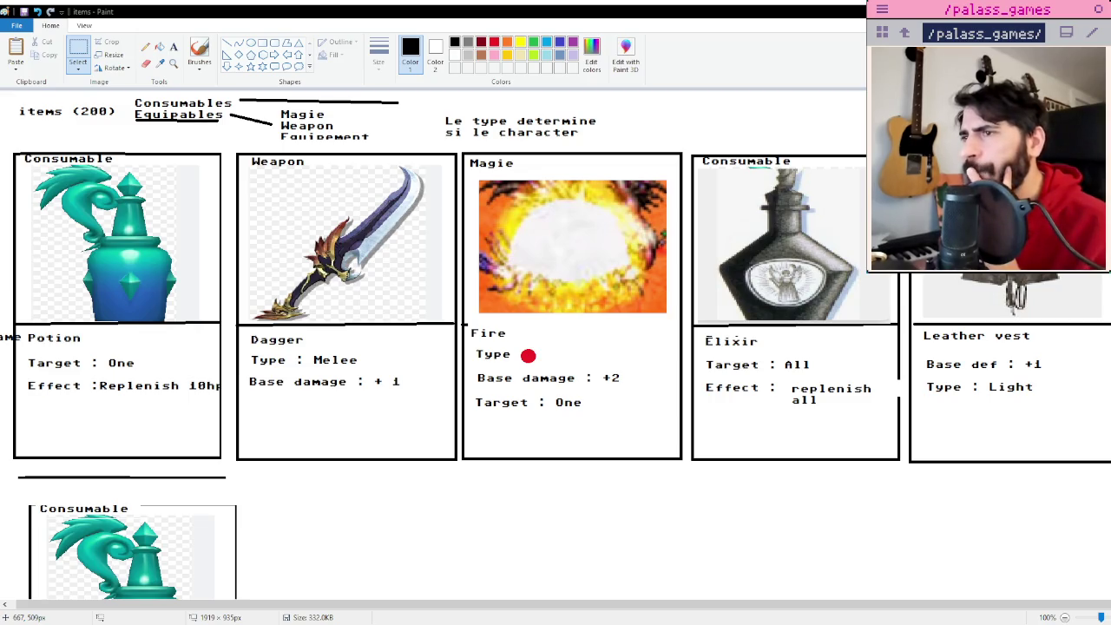
- Add the text 'cost : 2' below 'Target : One' on the Fire card
{"action": "scroll", "coordinate": [570, 597], "scroll_direction": "down", "scroll_amount": 1}
{"action": "scroll", "coordinate": [569, 597], "scroll_direction": "up", "scroll_amount": 1}
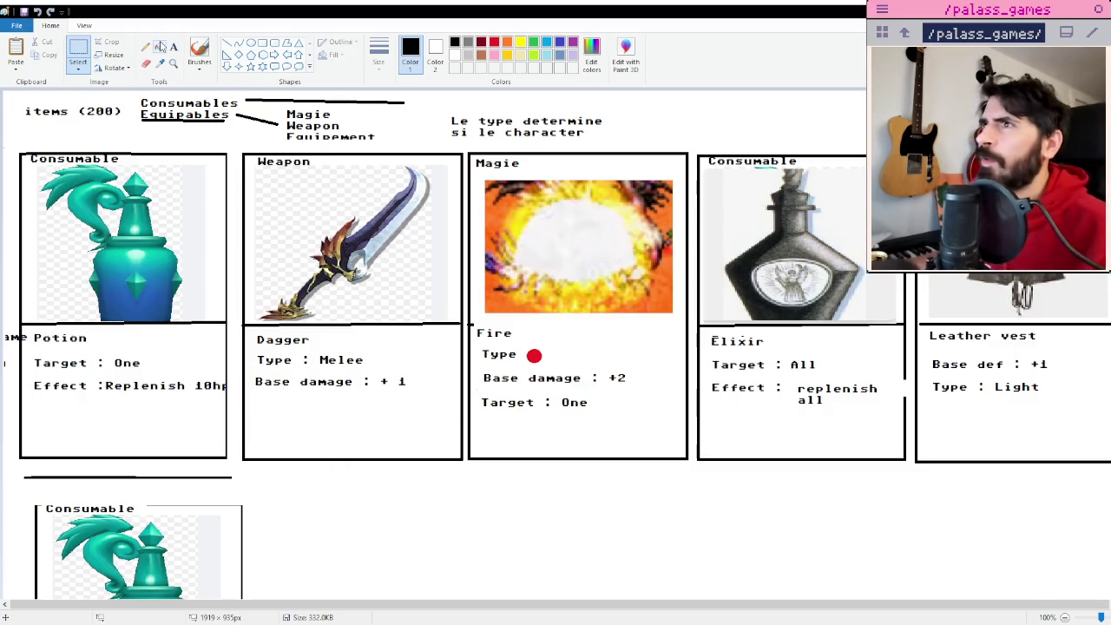
{"action": "left_click", "coordinate": [173, 47]}
{"action": "left_click", "coordinate": [485, 434]}
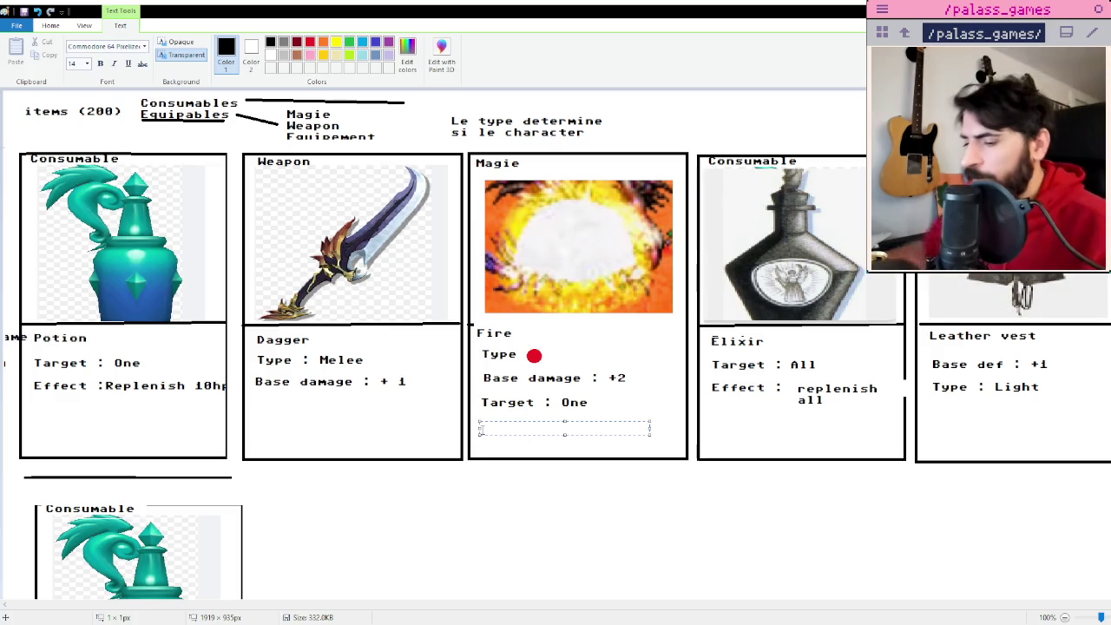
{"action": "type", "text": "Ecost :"}
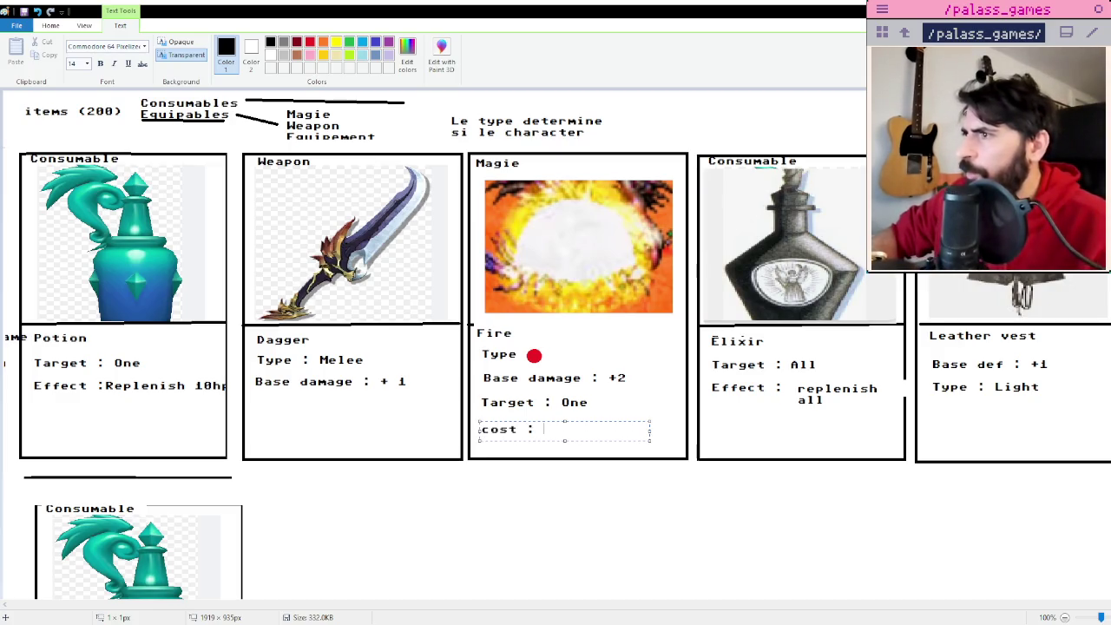
{"action": "type", "text": " 2"}
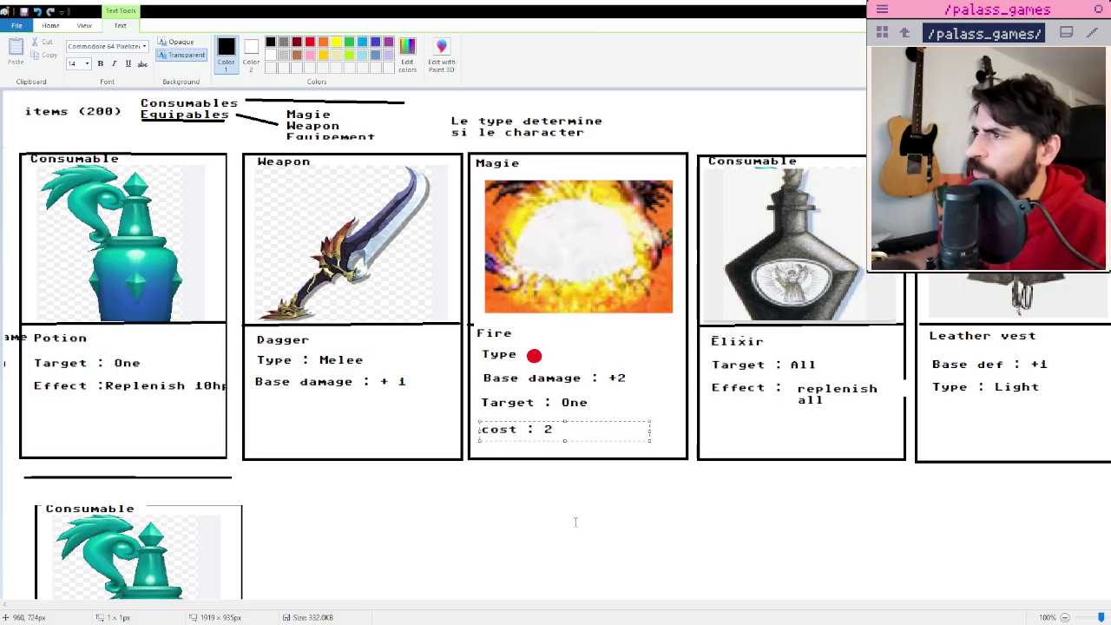
{"action": "left_click", "coordinate": [575, 523]}
- Select the whole Fire card area
{"action": "key", "text": "ctrl+a"}
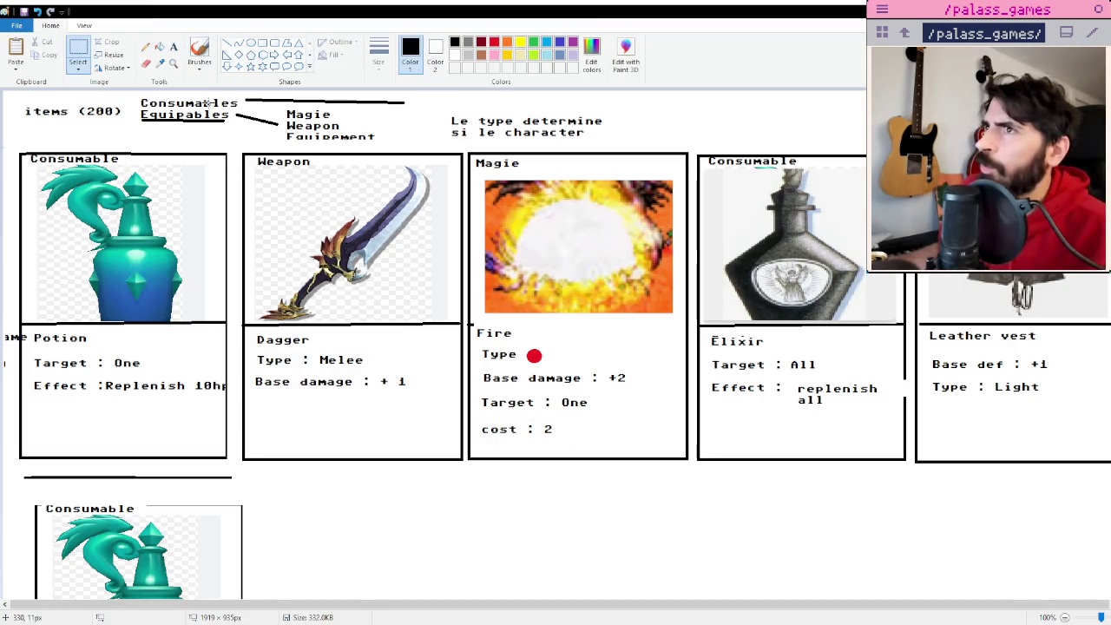
{"action": "left_click_drag", "start_coordinate": [645, 348], "coordinate": [695, 465]}
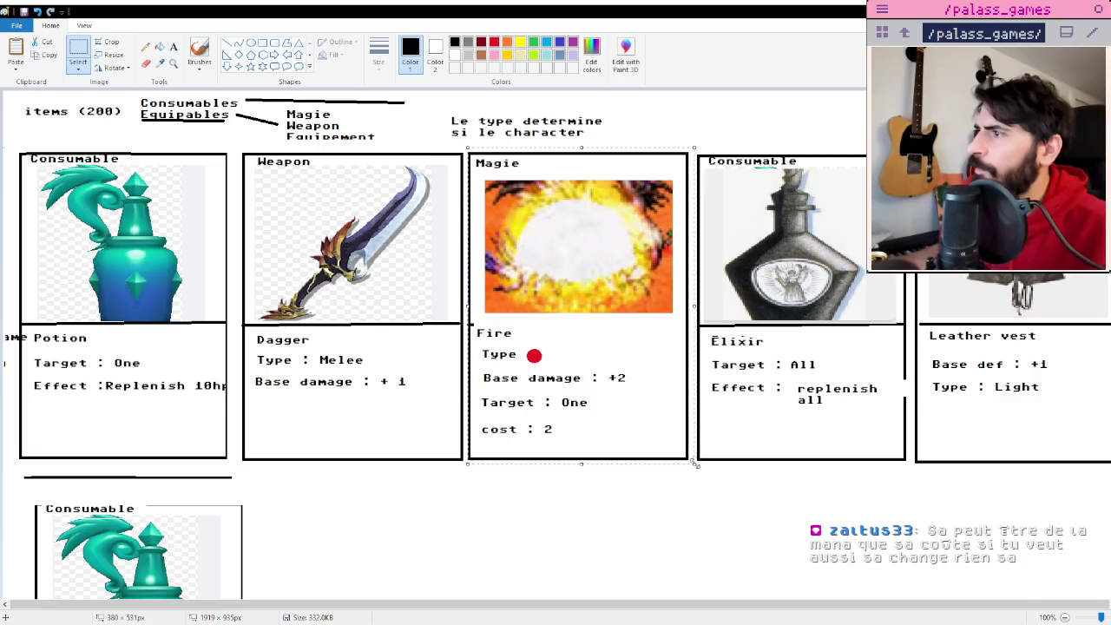
{"action": "left_click", "coordinate": [625, 540]}
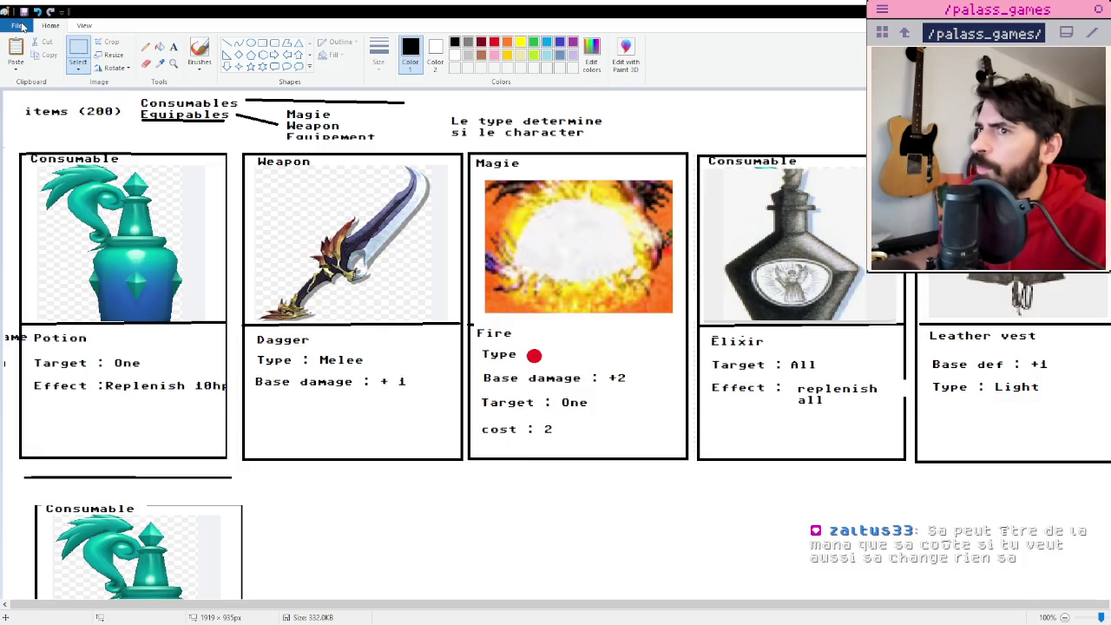
{"action": "key", "text": "ctrl+z"}
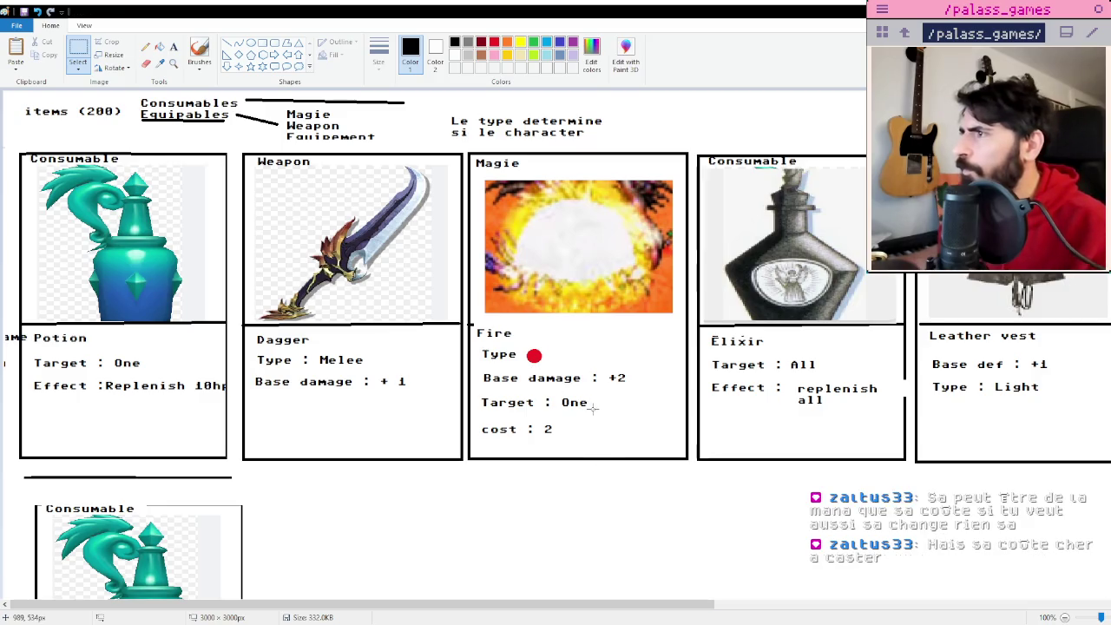
- Paste the Fire card copy beside the lower Consumable card
{"action": "scroll", "coordinate": [587, 405], "scroll_direction": "down", "scroll_amount": 3}
{"action": "key", "text": "ctrl+v"}
{"action": "mouse_move", "coordinate": [109, 208]}
{"action": "left_mouse_down"}
{"action": "mouse_move", "coordinate": [483, 355]}
{"action": "mouse_move", "coordinate": [369, 341]}
{"action": "left_mouse_up"}
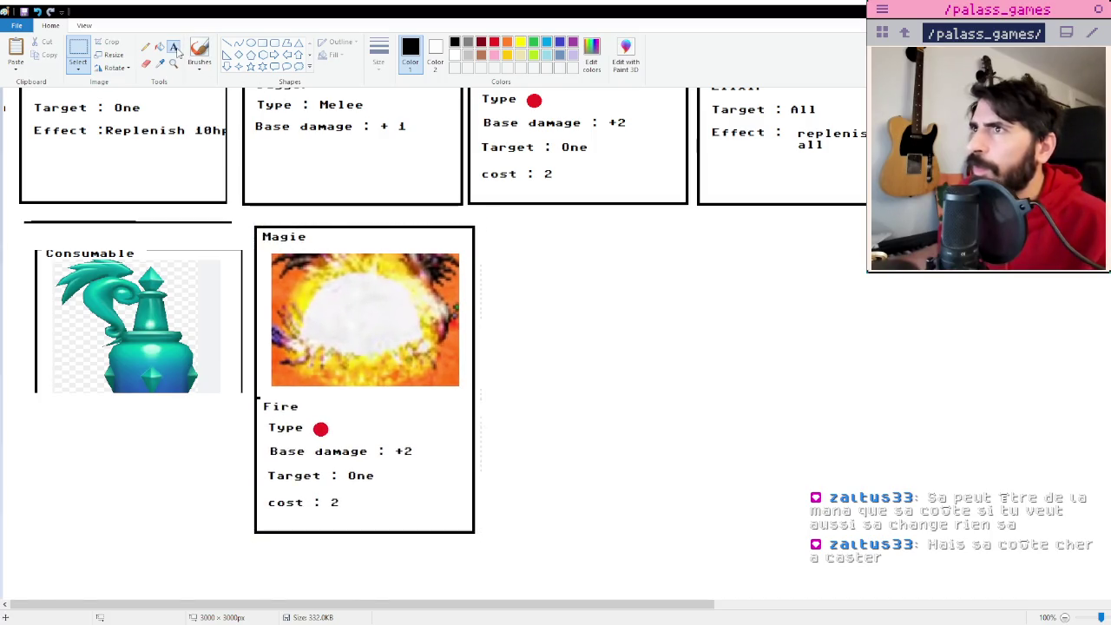
{"action": "left_click", "coordinate": [174, 47]}
{"action": "left_click", "coordinate": [301, 399]}
{"action": "type", "text": "Esper"}
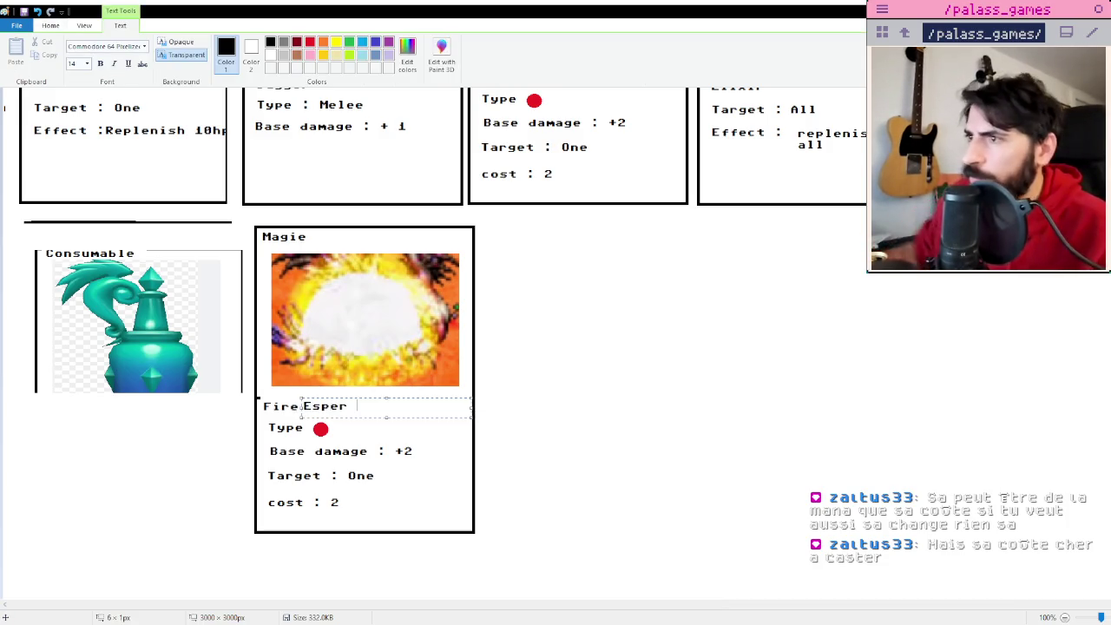
{"action": "key", "text": "BackSpace"}
{"action": "key", "text": "BackSpace"}
{"action": "key", "text": "BackSpace"}
{"action": "left_click", "coordinate": [475, 378]}
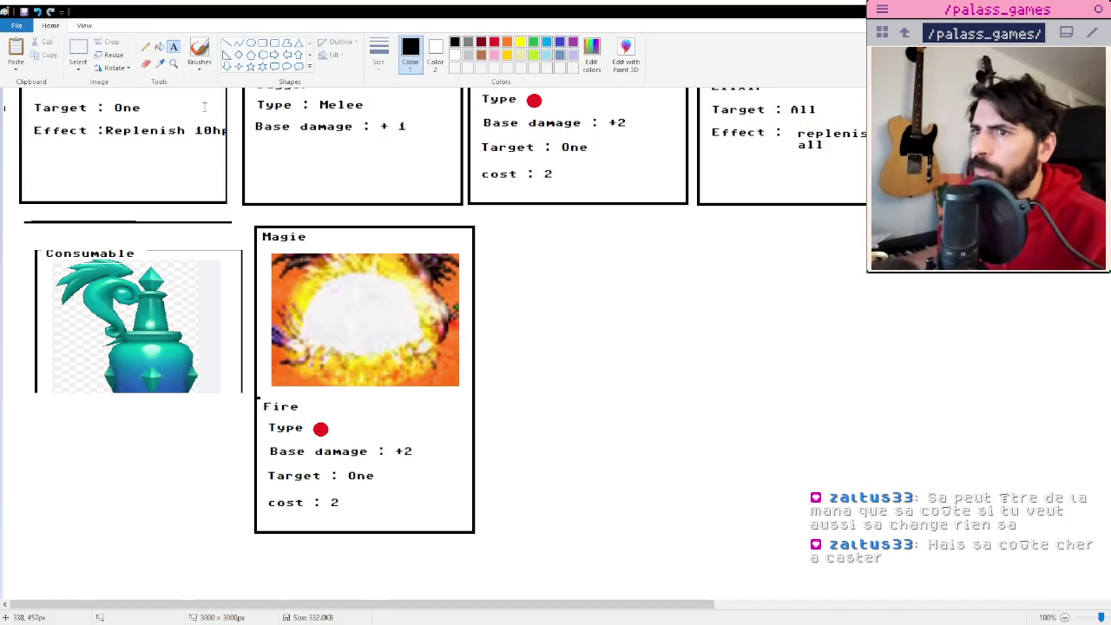
- Erase the name 'Fire' from the copied card
{"action": "left_click", "coordinate": [227, 483]}
{"action": "left_click", "coordinate": [363, 414]}
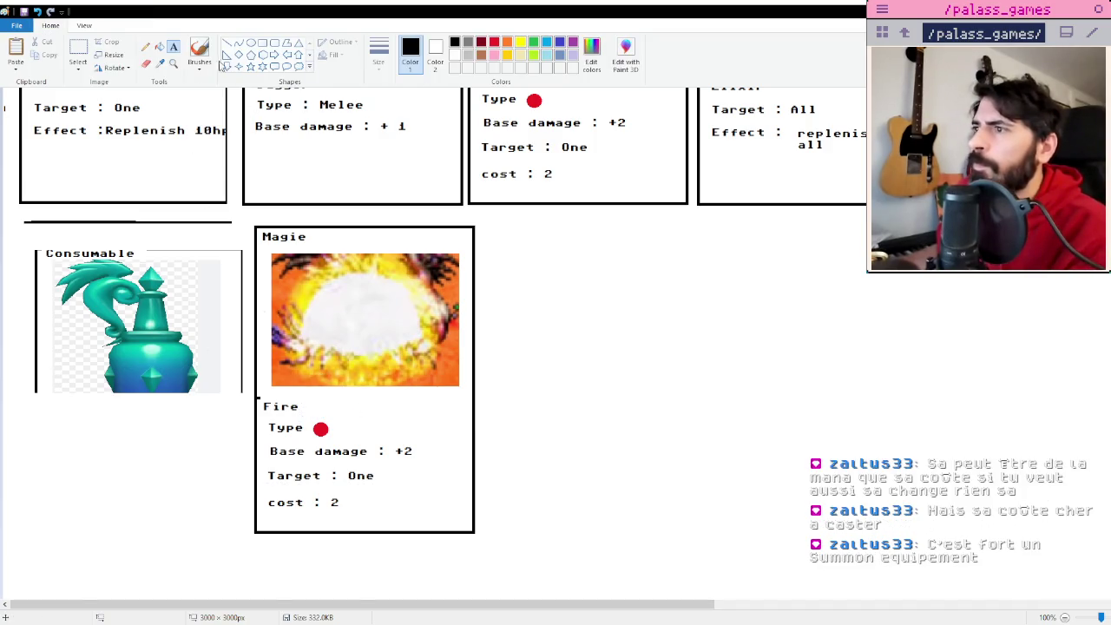
{"action": "left_click", "coordinate": [78, 52]}
{"action": "key", "text": "Delete"}
{"action": "key", "text": "Delete"}
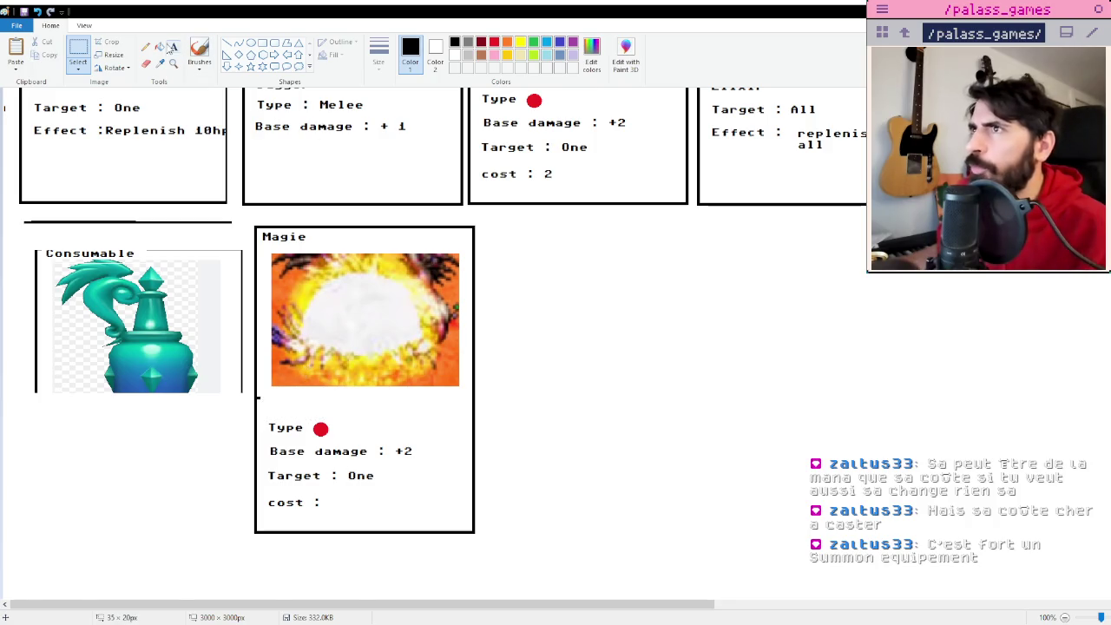
- Write 'Once per battle' after 'cost :' on the copied card
{"action": "left_click", "coordinate": [174, 46]}
{"action": "left_click", "coordinate": [329, 499]}
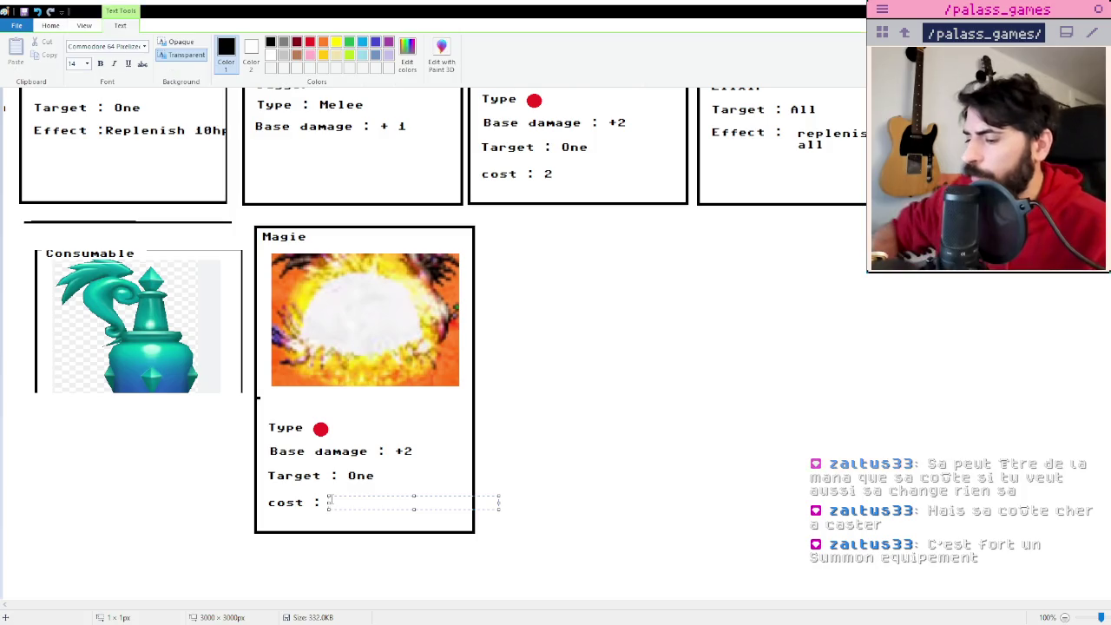
{"action": "type", "text": "Once per ba"}
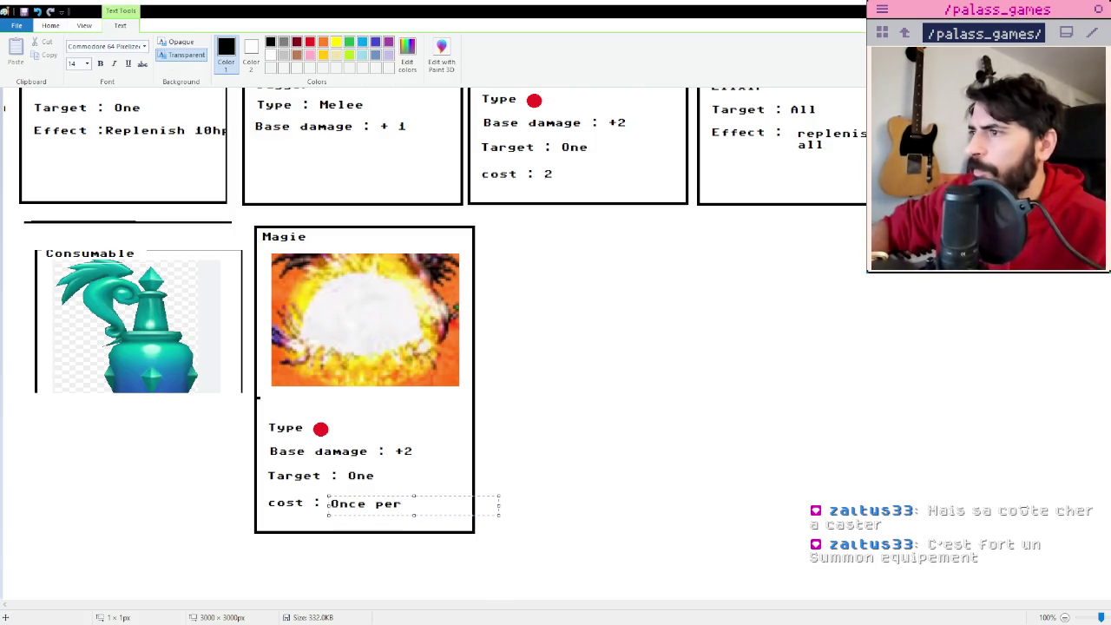
{"action": "type", "text": "ttle"}
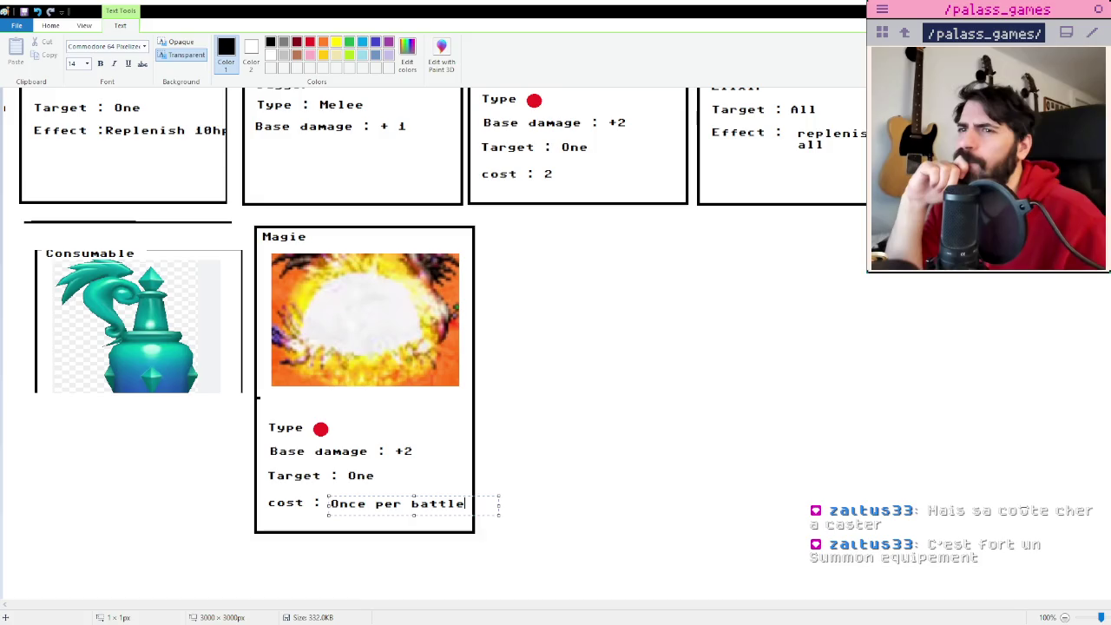
{"action": "left_click", "coordinate": [291, 401]}
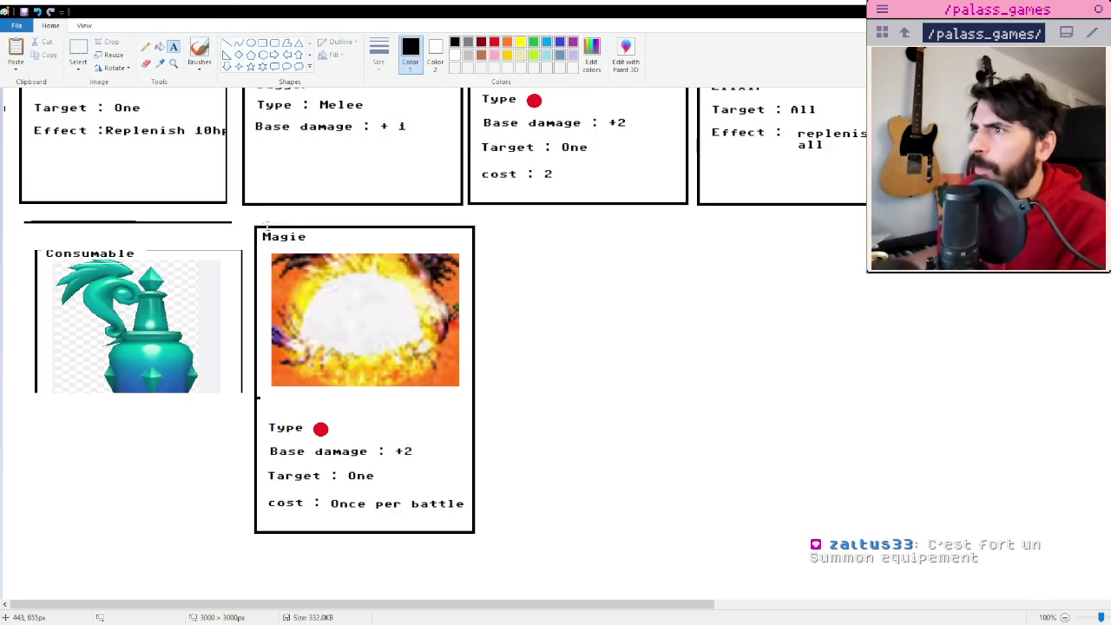
{"action": "left_click", "coordinate": [77, 54]}
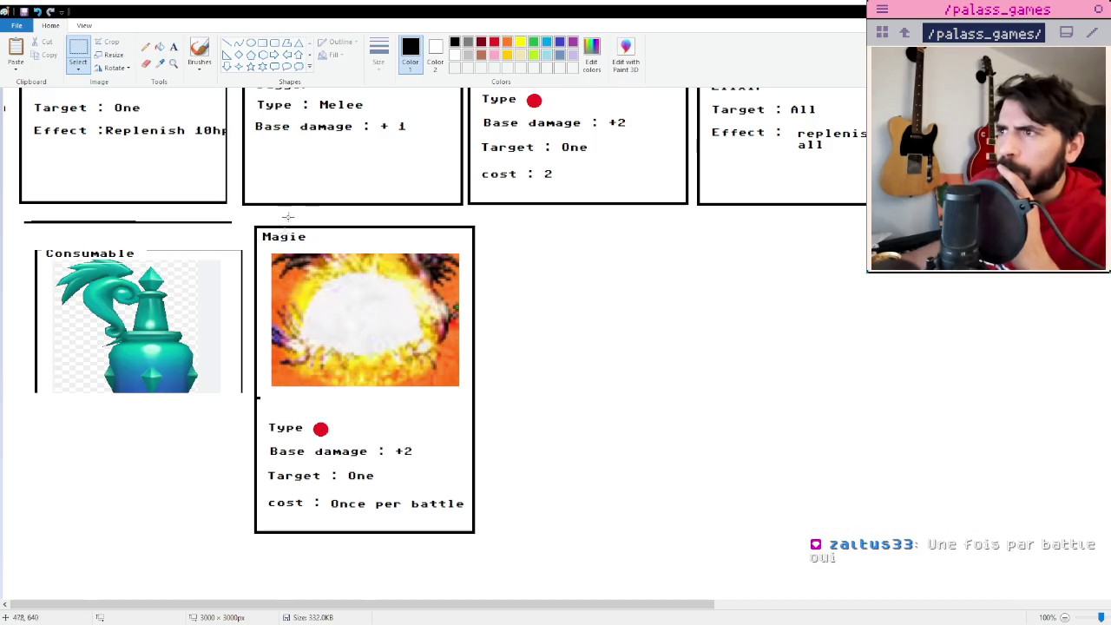
- Save the RPG item card sheet image
{"action": "left_click", "coordinate": [174, 47]}
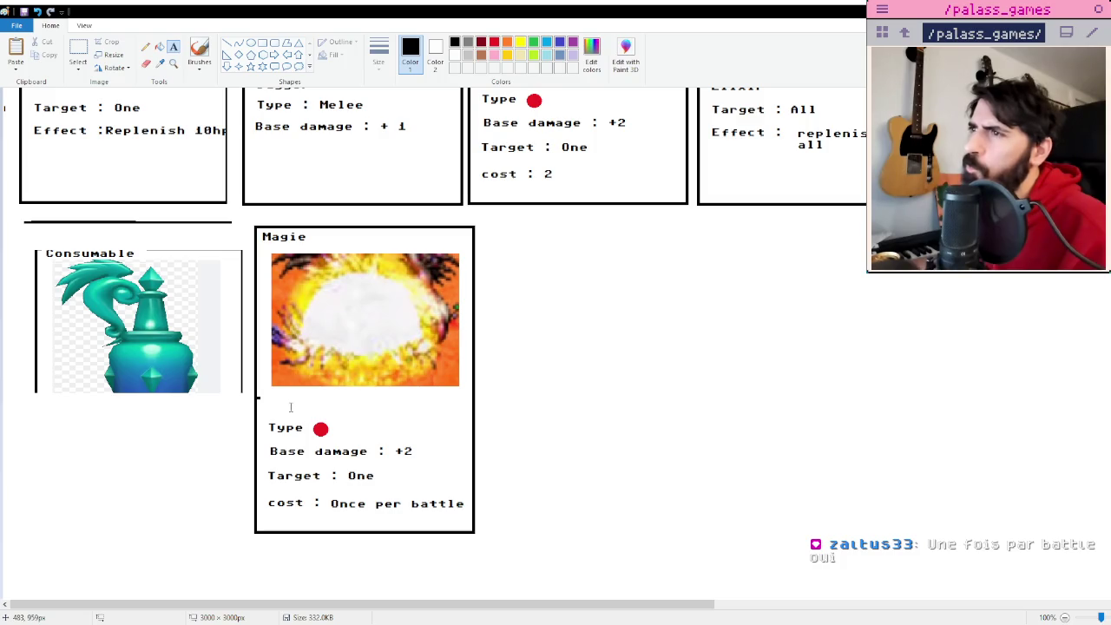
{"action": "key", "text": "ctrl+s"}
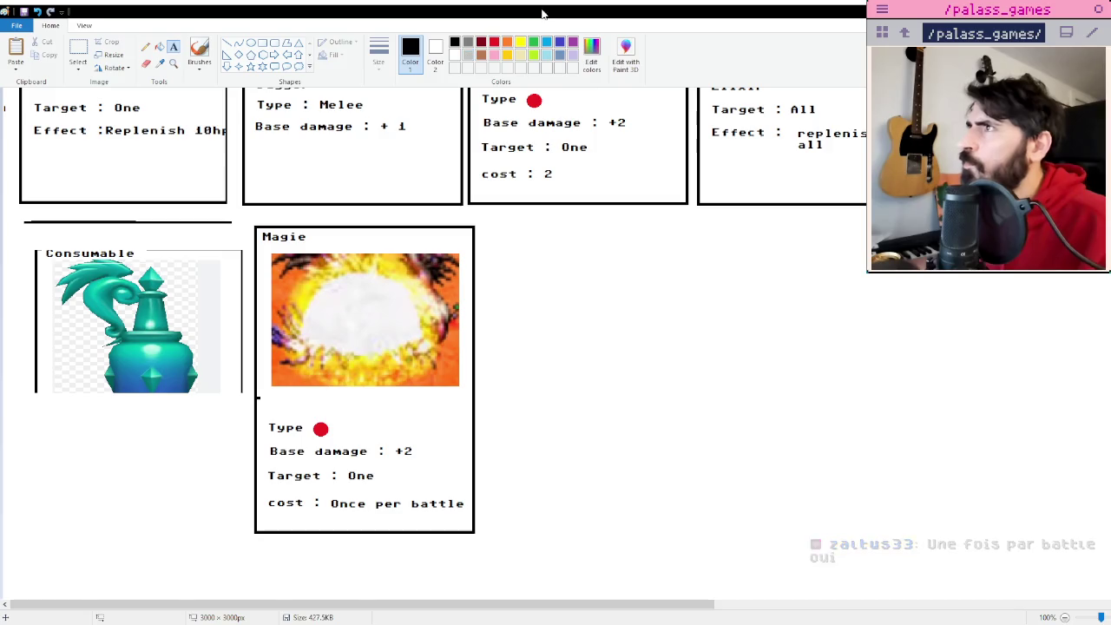
- Paste the winged bird sprite and stretch it over the copied Magie card's fire image
{"action": "key", "text": "ctrl+v"}
{"action": "mouse_move", "coordinate": [30, 123]}
{"action": "left_mouse_down"}
{"action": "mouse_move", "coordinate": [77, 165]}
{"action": "mouse_move", "coordinate": [293, 279]}
{"action": "left_mouse_up"}
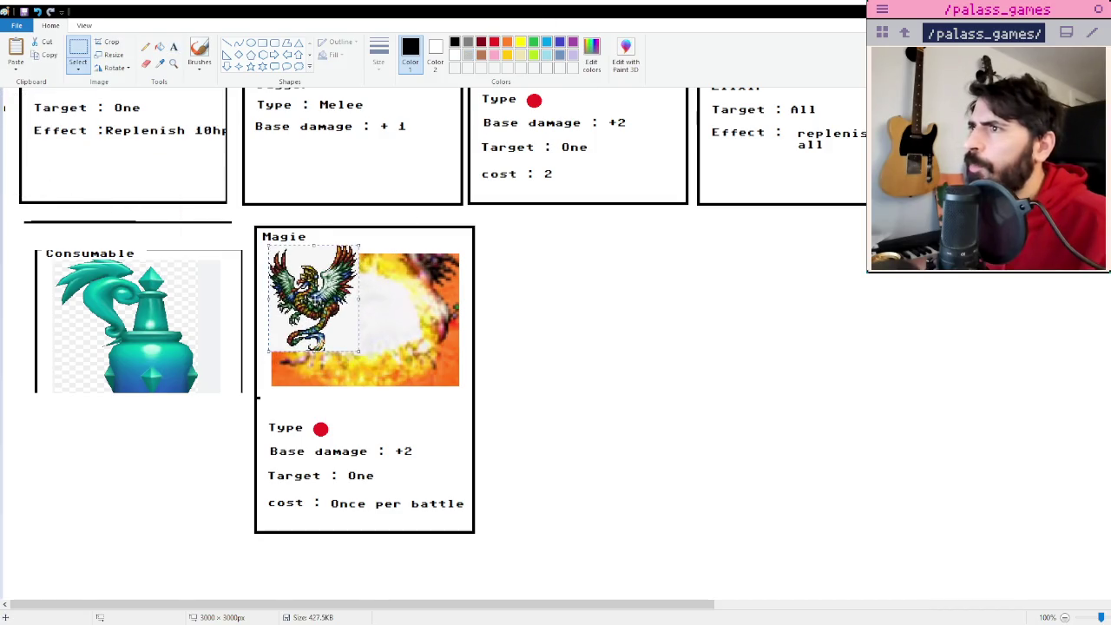
{"action": "left_click_drag", "start_coordinate": [358, 351], "coordinate": [457, 393]}
{"action": "left_click", "coordinate": [558, 421]}
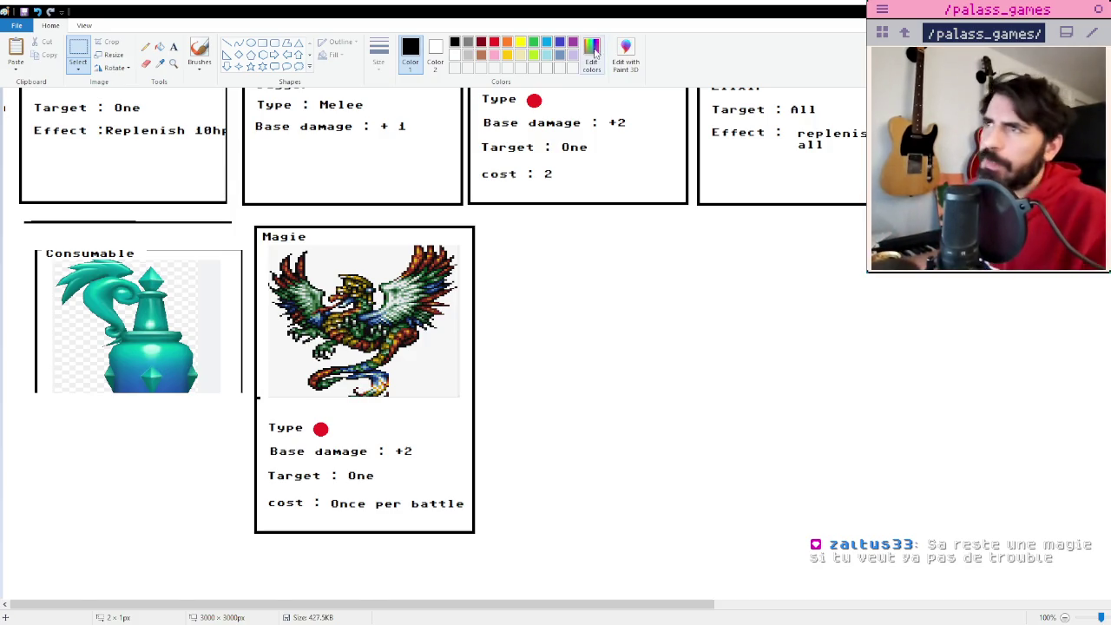
{"action": "scroll", "coordinate": [469, 338], "scroll_direction": "up", "scroll_amount": 3}
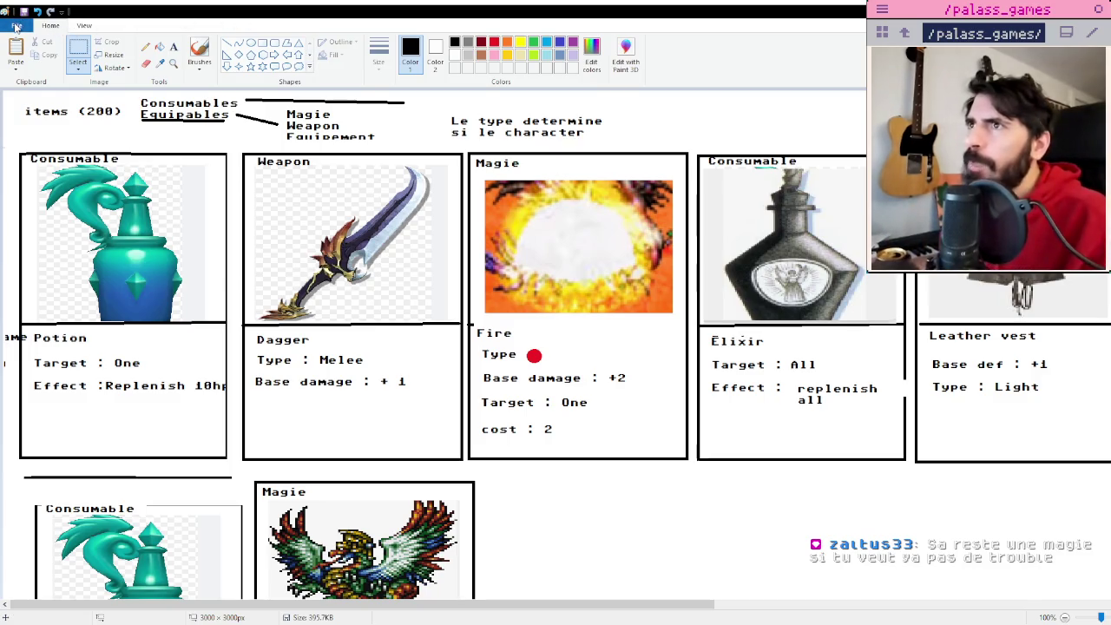
{"action": "key", "text": "alt+Tab"}
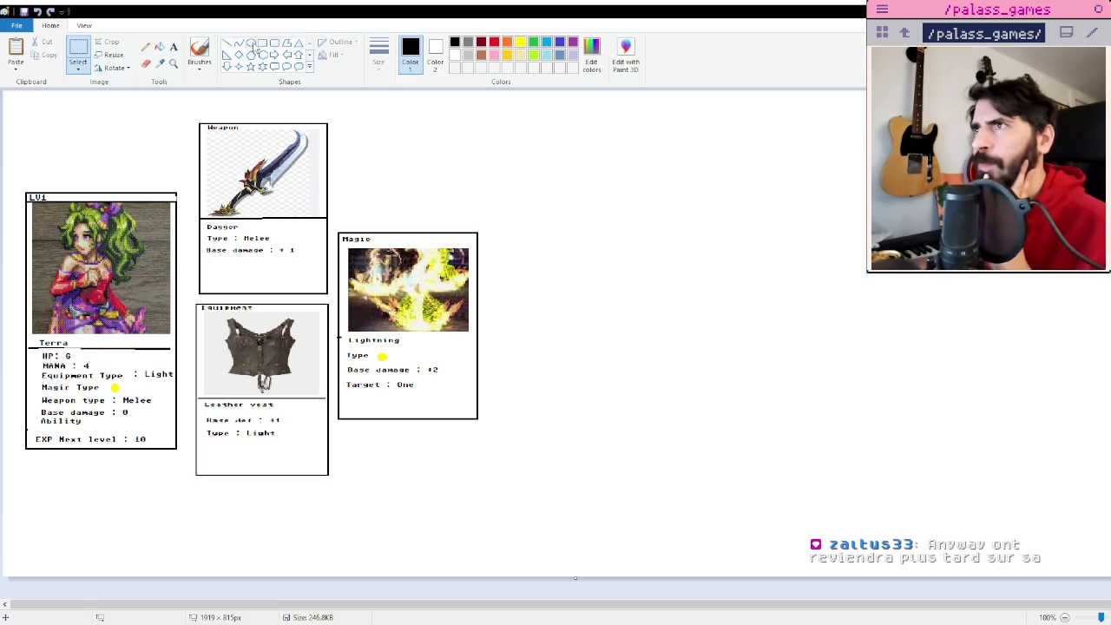
- Draw a straight line along the left side of the Terra card
{"action": "left_click", "coordinate": [226, 43]}
{"action": "mouse_move", "coordinate": [153, 184]}
{"action": "left_mouse_down"}
{"action": "mouse_move", "coordinate": [18, 305]}
{"action": "mouse_move", "coordinate": [17, 182]}
{"action": "mouse_move", "coordinate": [19, 423]}
{"action": "left_mouse_up"}
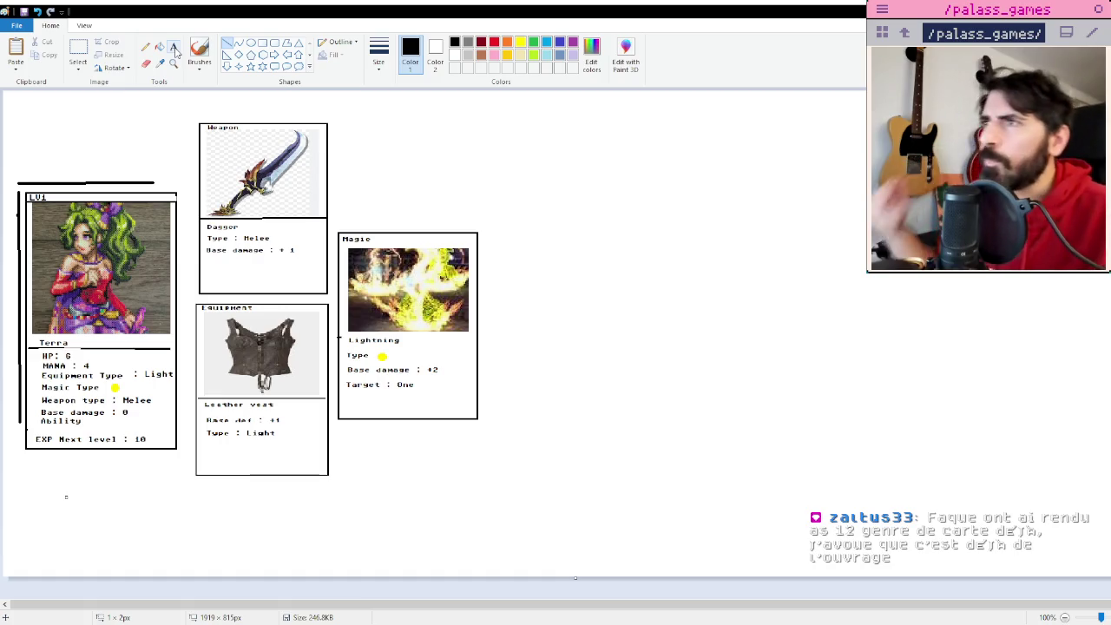
{"action": "left_click", "coordinate": [77, 52]}
{"action": "left_click_drag", "start_coordinate": [15, 100], "coordinate": [527, 520]}
{"action": "left_click", "coordinate": [592, 508]}
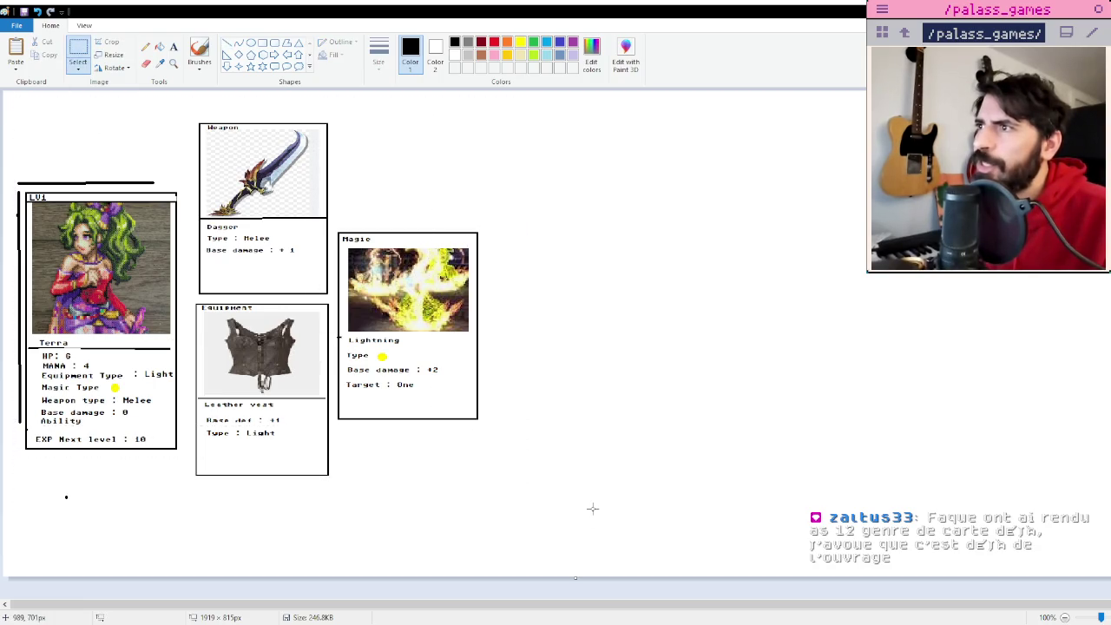
{"action": "left_click_drag", "start_coordinate": [16, 108], "coordinate": [514, 526]}
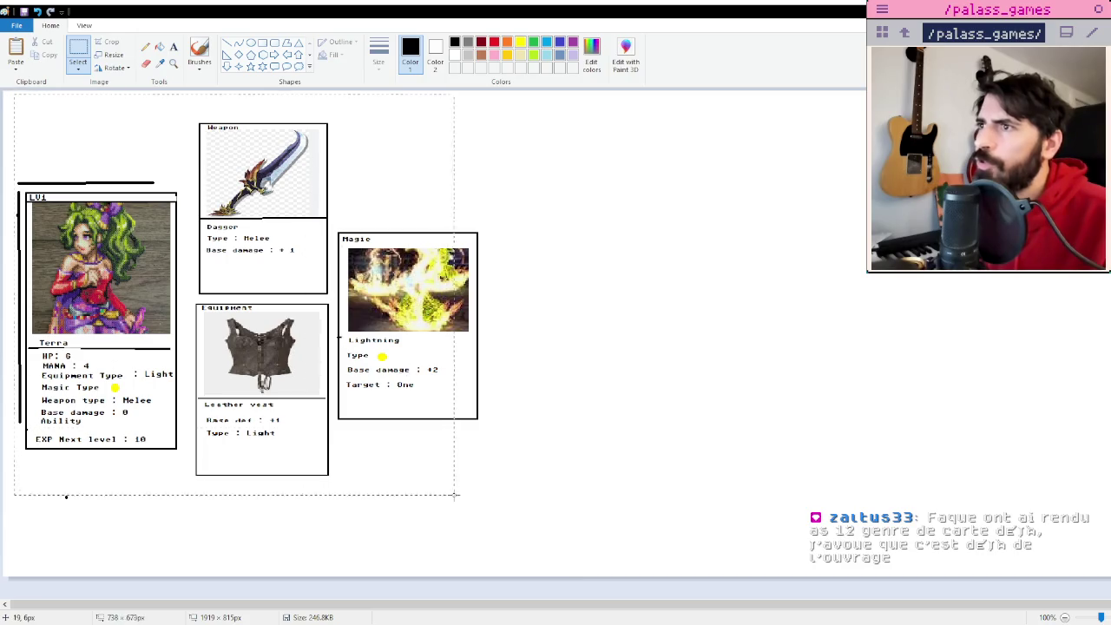
{"action": "left_click", "coordinate": [572, 517]}
{"action": "left_click_drag", "start_coordinate": [182, 109], "coordinate": [516, 540]}
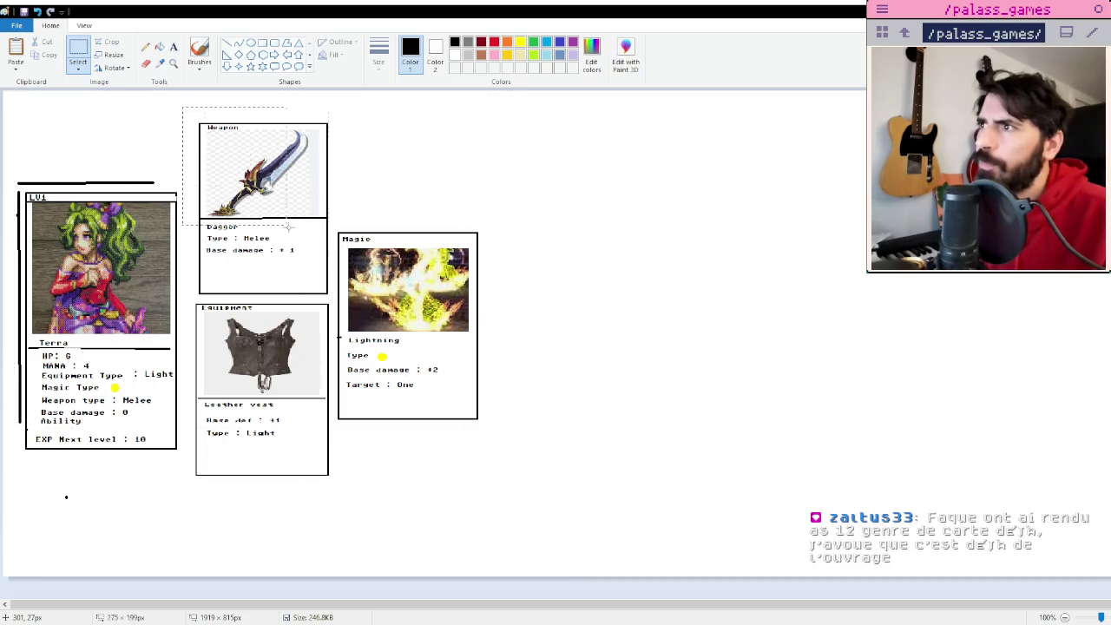
{"action": "left_click", "coordinate": [570, 488]}
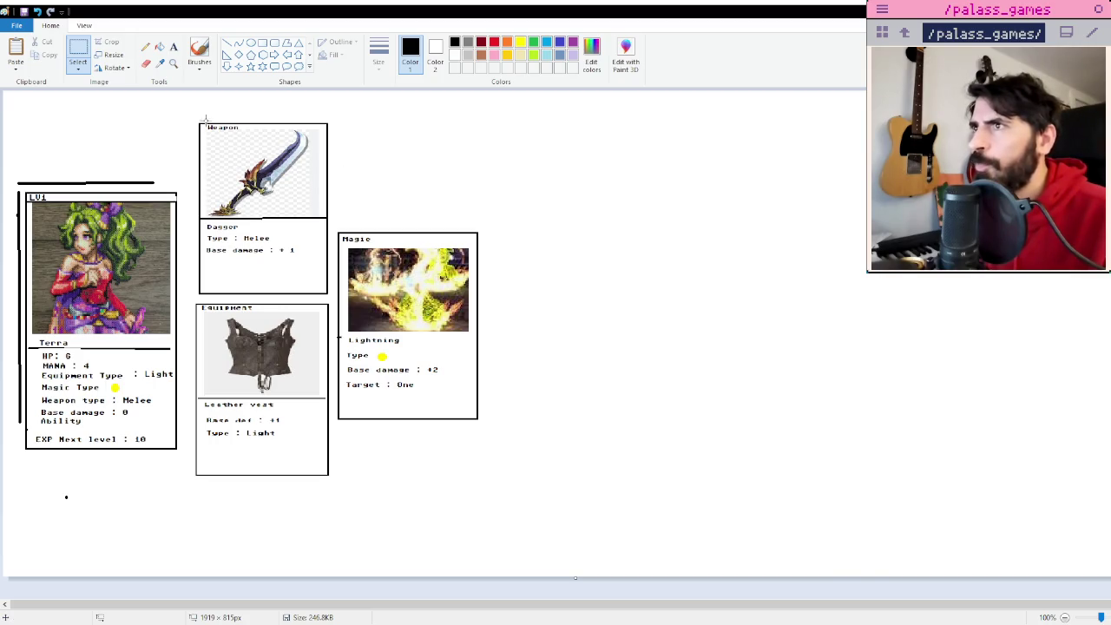
{"action": "left_click_drag", "start_coordinate": [197, 117], "coordinate": [327, 295]}
{"action": "left_click", "coordinate": [310, 243]}
{"action": "left_click_drag", "start_coordinate": [277, 249], "coordinate": [305, 259]}
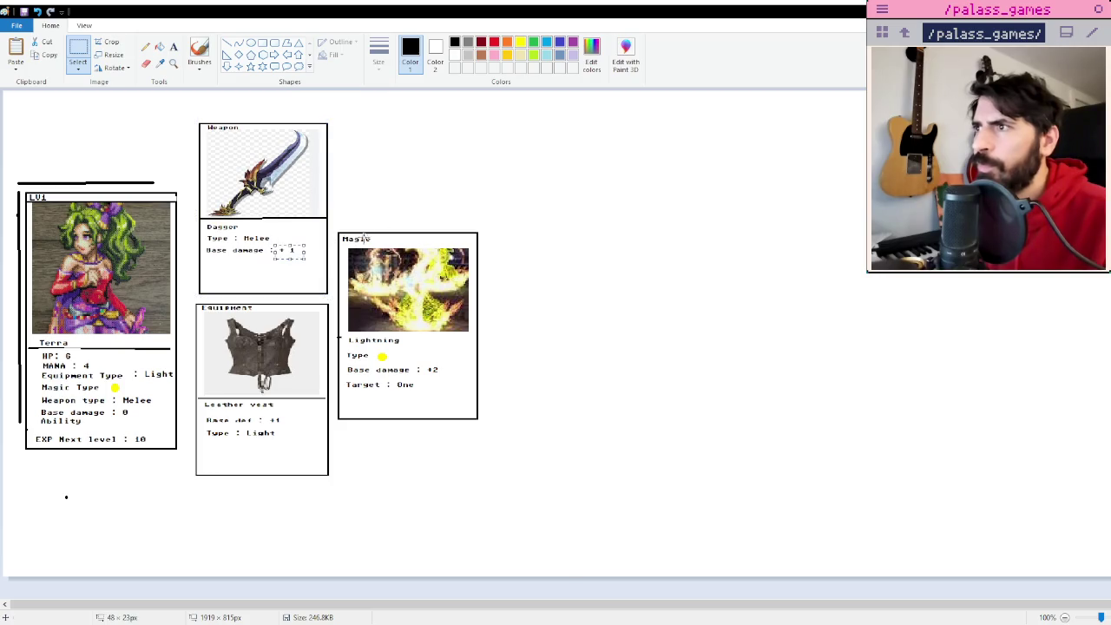
{"action": "left_click", "coordinate": [430, 200]}
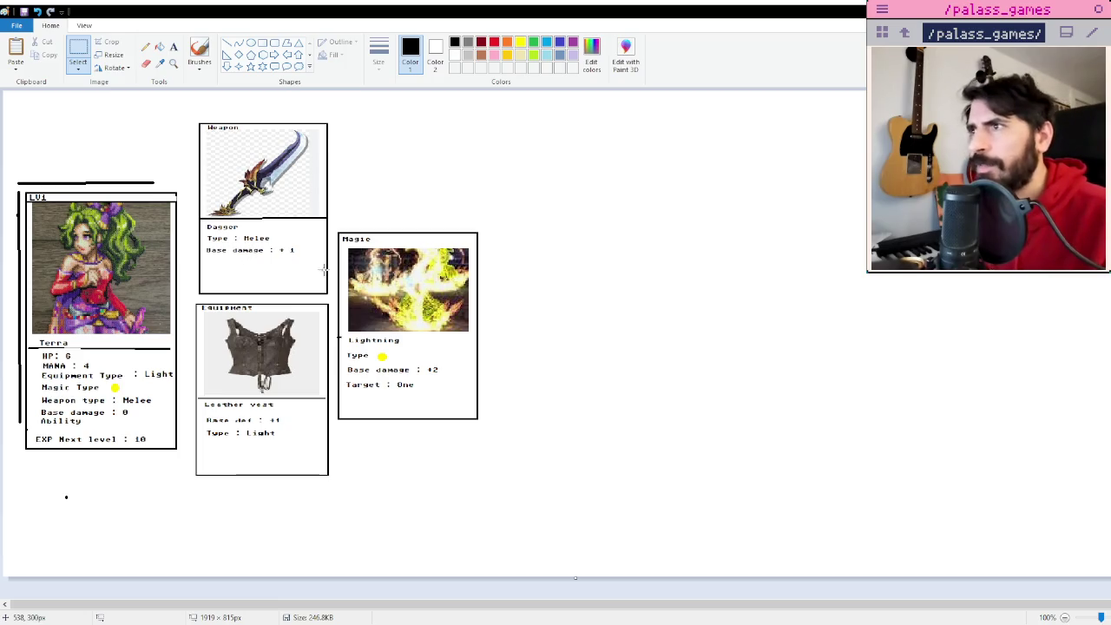
{"action": "left_click_drag", "start_coordinate": [278, 245], "coordinate": [289, 249]}
{"action": "key", "text": "Delete"}
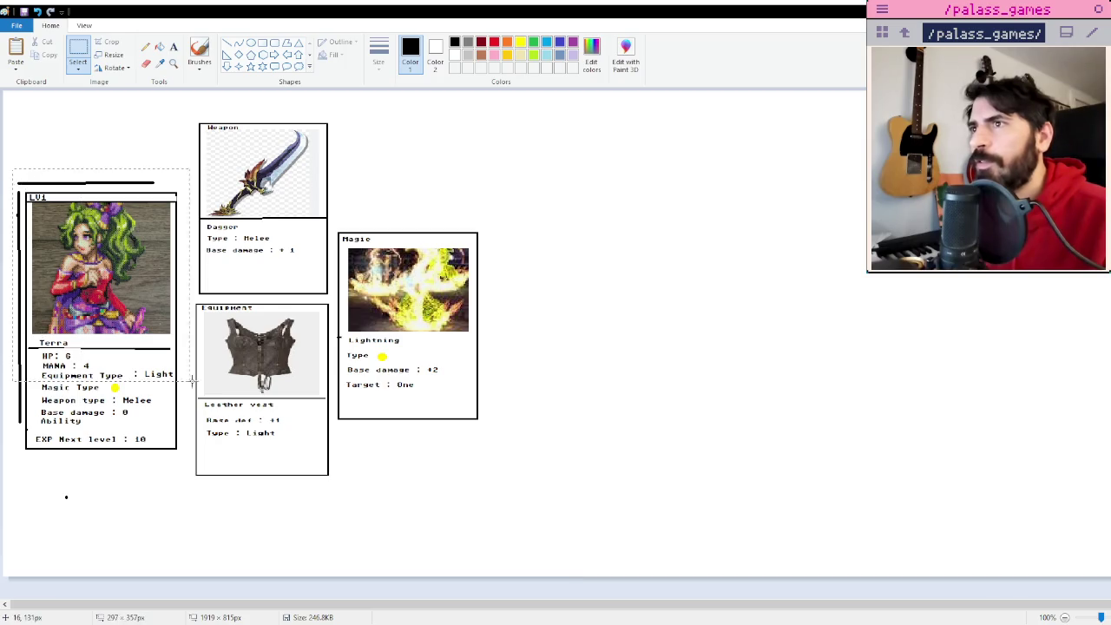
{"action": "left_click_drag", "start_coordinate": [567, 396], "coordinate": [569, 398]}
{"action": "left_click_drag", "start_coordinate": [345, 366], "coordinate": [459, 373]}
{"action": "left_click", "coordinate": [429, 349]}
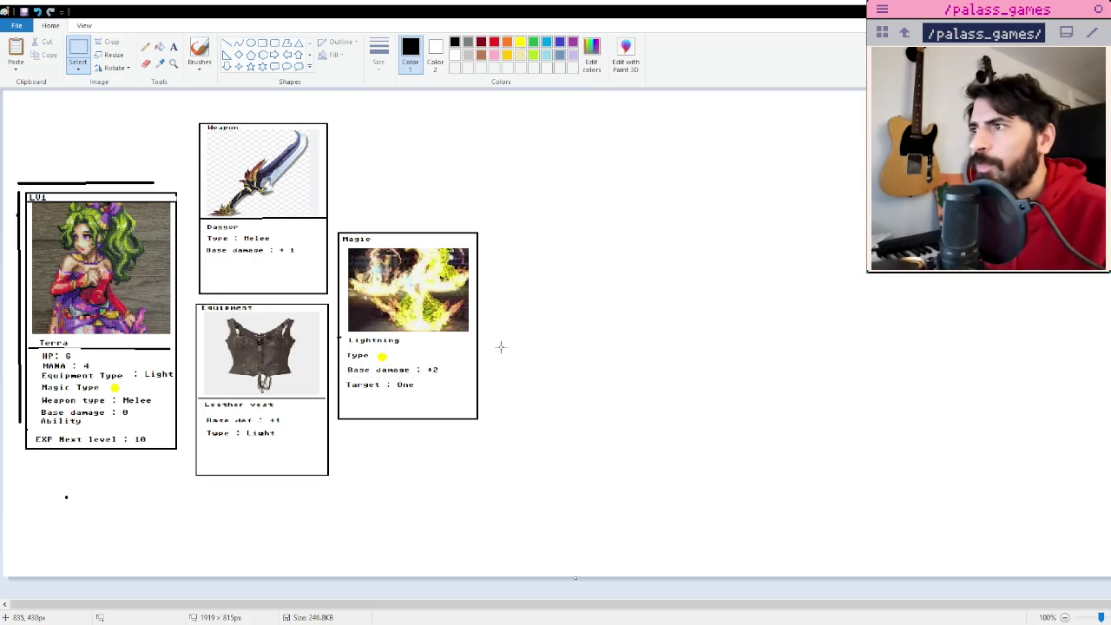
{"action": "left_click_drag", "start_coordinate": [343, 352], "coordinate": [393, 366]}
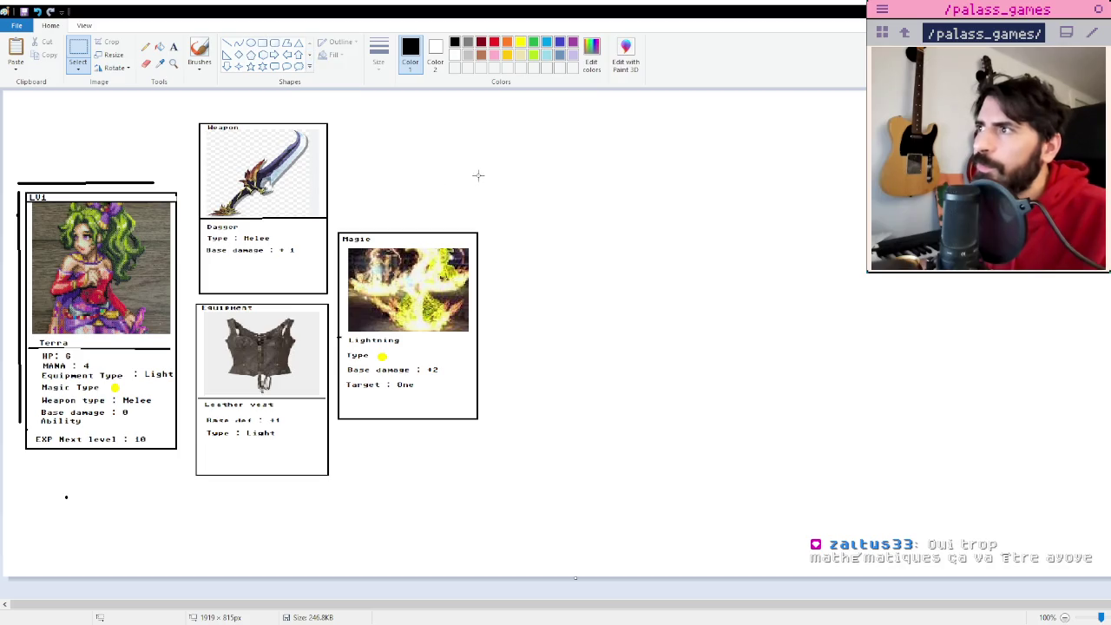
{"action": "left_click_drag", "start_coordinate": [496, 168], "coordinate": [625, 409]}
{"action": "left_click", "coordinate": [649, 322]}
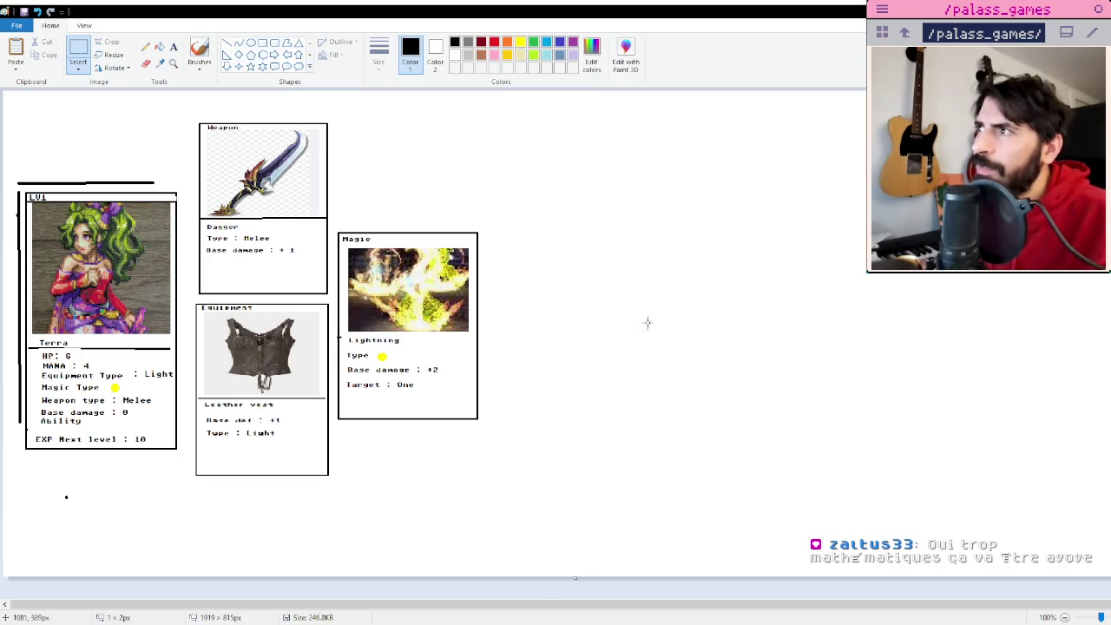
- Draw a rectangle card right of the Magic card, divided by a horizontal middle line
{"action": "left_click", "coordinate": [262, 42]}
{"action": "left_click_drag", "start_coordinate": [520, 180], "coordinate": [649, 400]}
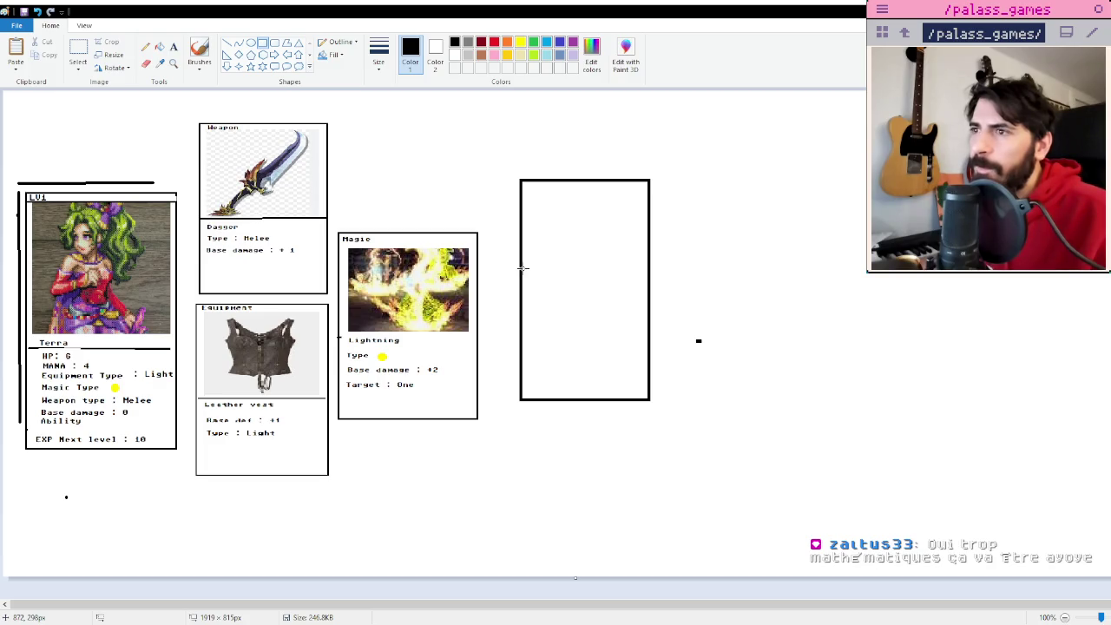
{"action": "left_click_drag", "start_coordinate": [522, 278], "coordinate": [647, 277]}
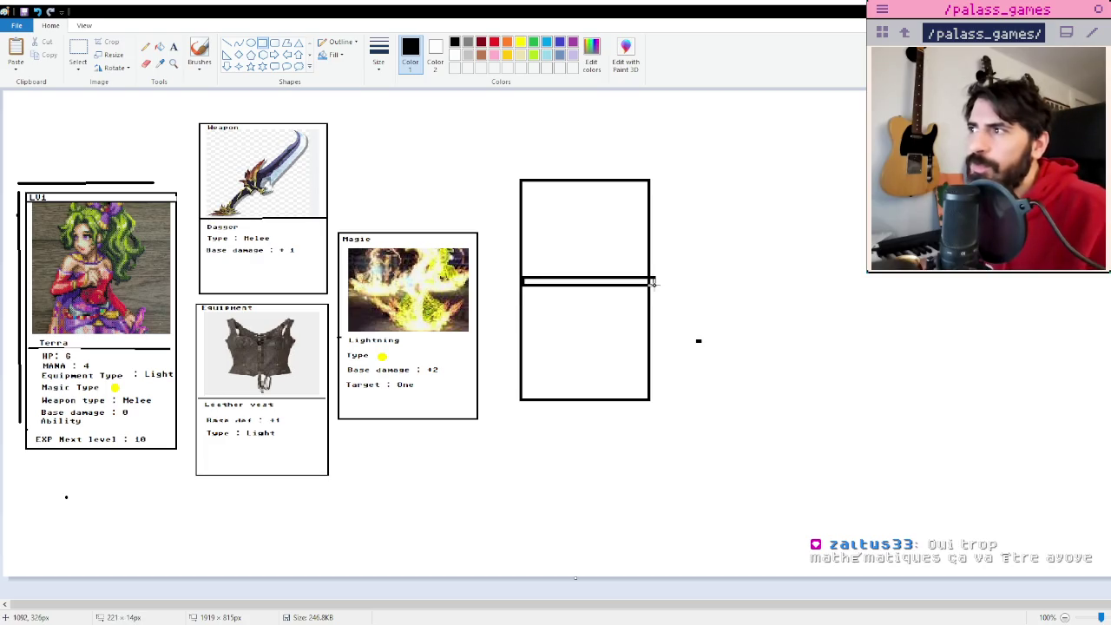
{"action": "left_click", "coordinate": [668, 302]}
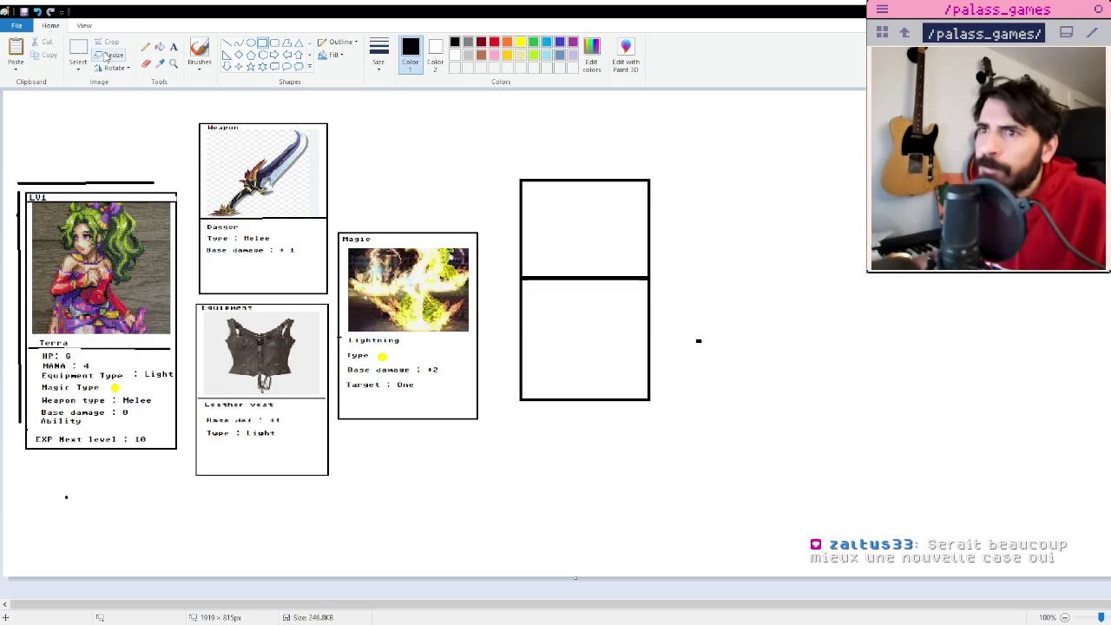
{"action": "left_click", "coordinate": [174, 46]}
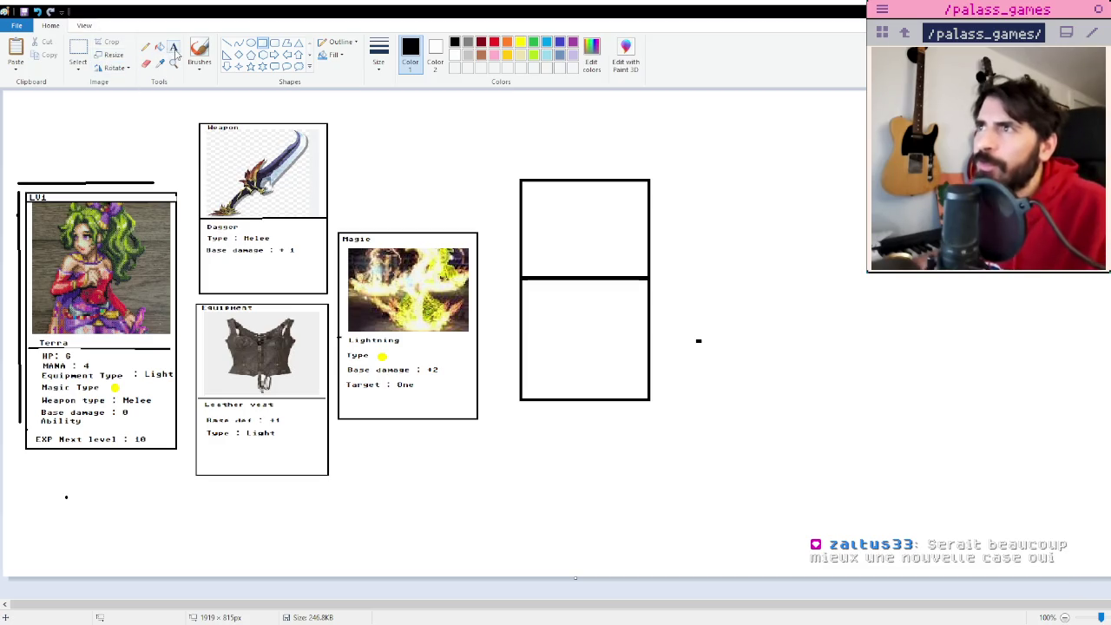
- Type '+2' in the new card, then select and delete the whole card
{"action": "left_click", "coordinate": [540, 309]}
{"action": "type", "text": "+2"}
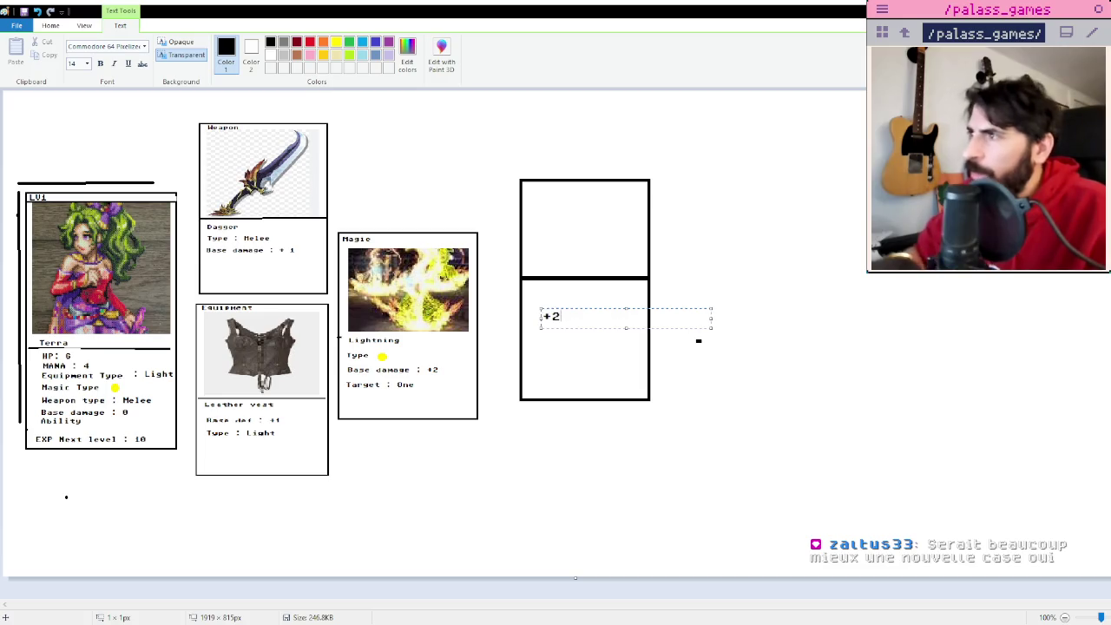
{"action": "left_click", "coordinate": [610, 219]}
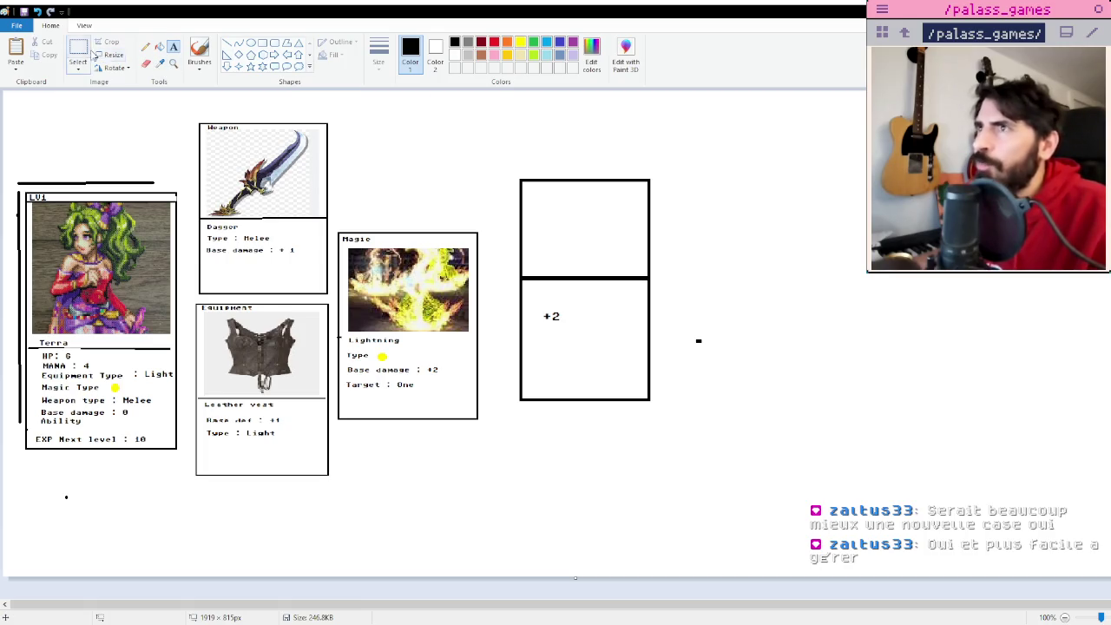
{"action": "left_click", "coordinate": [77, 50]}
{"action": "left_click_drag", "start_coordinate": [499, 159], "coordinate": [806, 471]}
{"action": "key", "text": "Delete"}
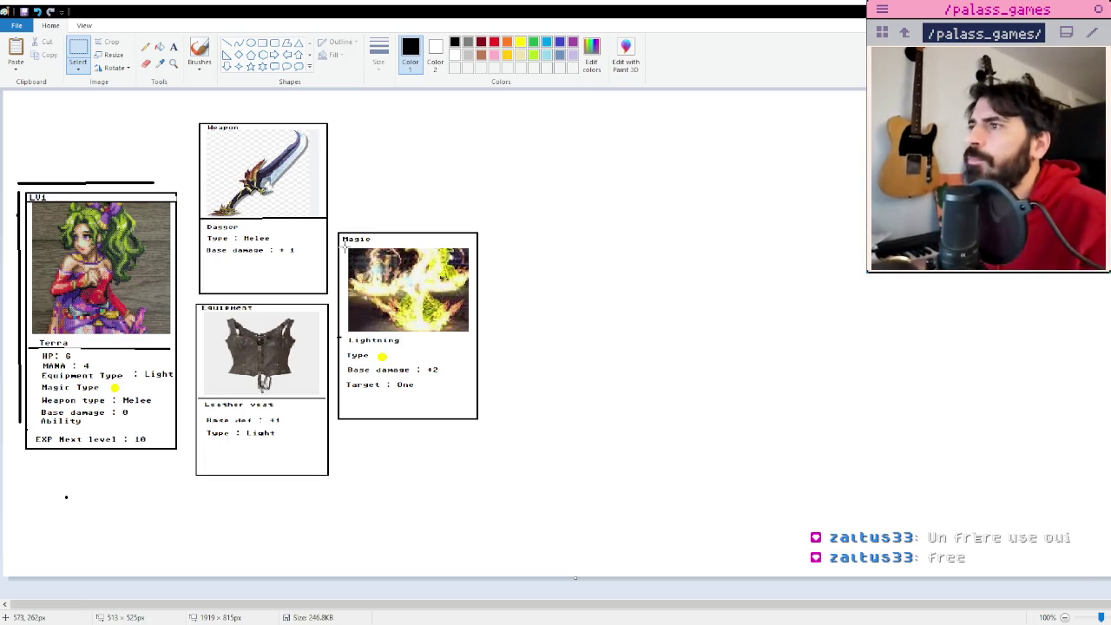
- Add the line 'cost: 2' below 'Target : One' on the Lightning Magic card
{"action": "left_click", "coordinate": [173, 47]}
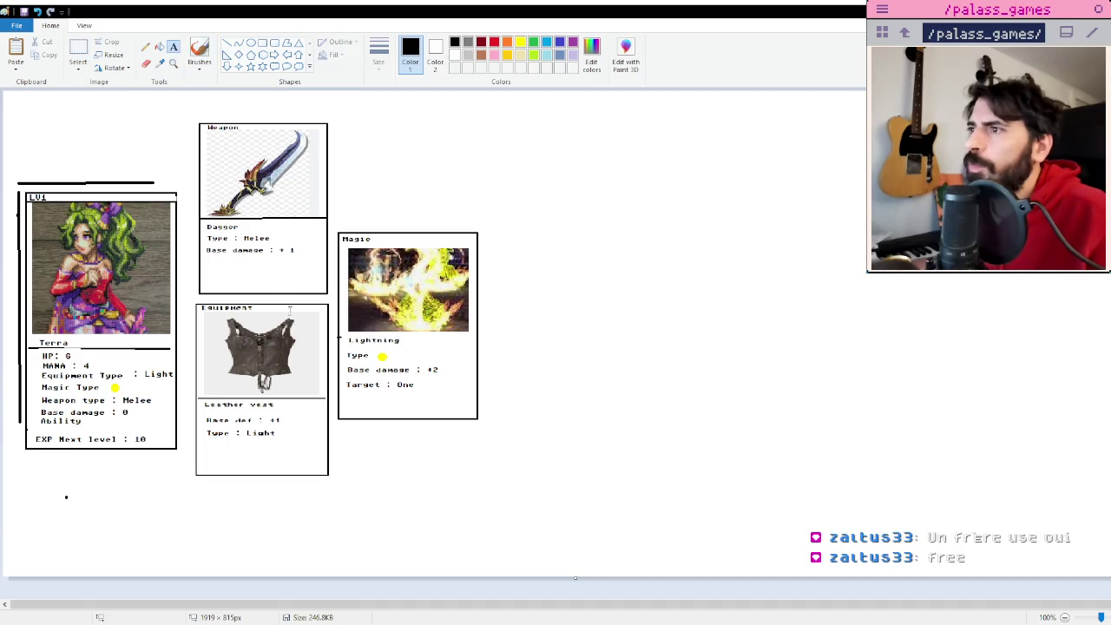
{"action": "left_click", "coordinate": [346, 392]}
{"action": "type", "text": "cost"}
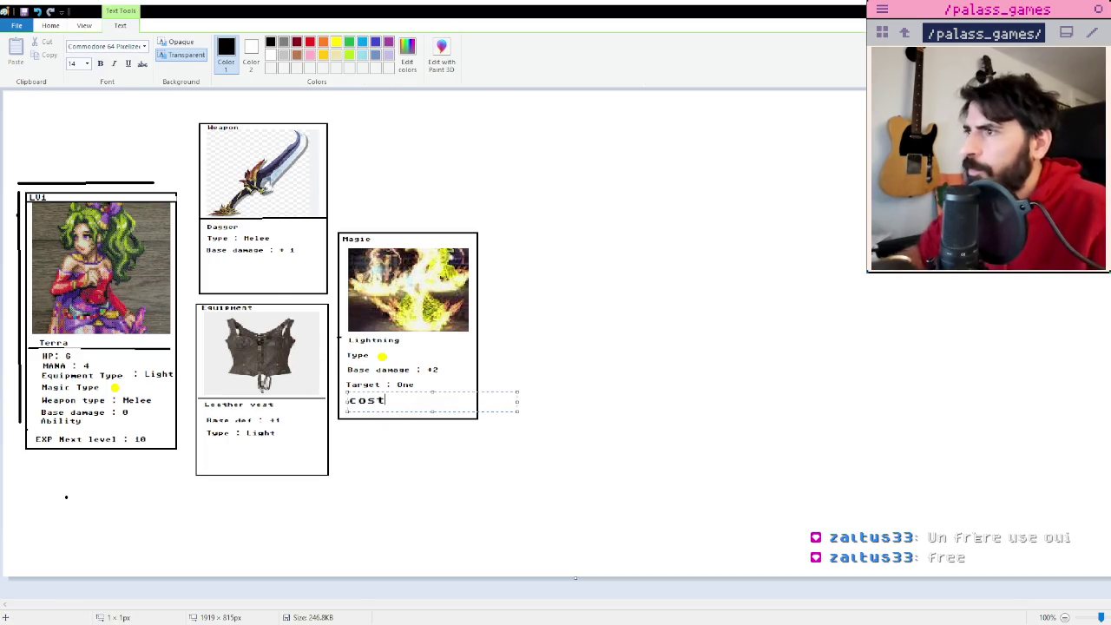
{"action": "type", "text": ": 2"}
{"action": "left_click", "coordinate": [535, 359]}
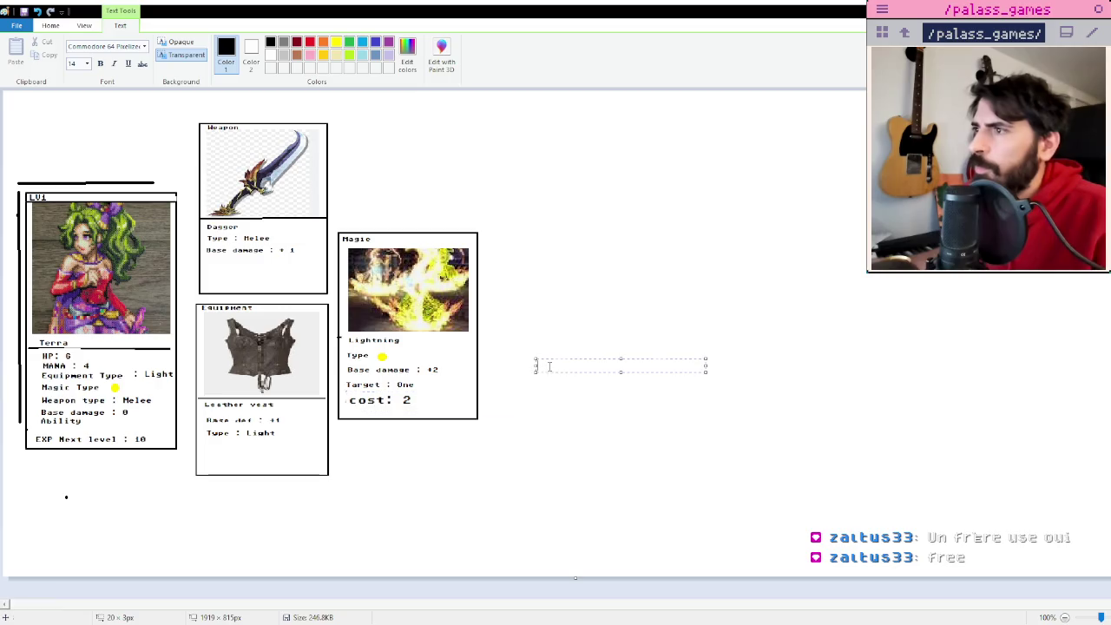
{"action": "left_click", "coordinate": [599, 420]}
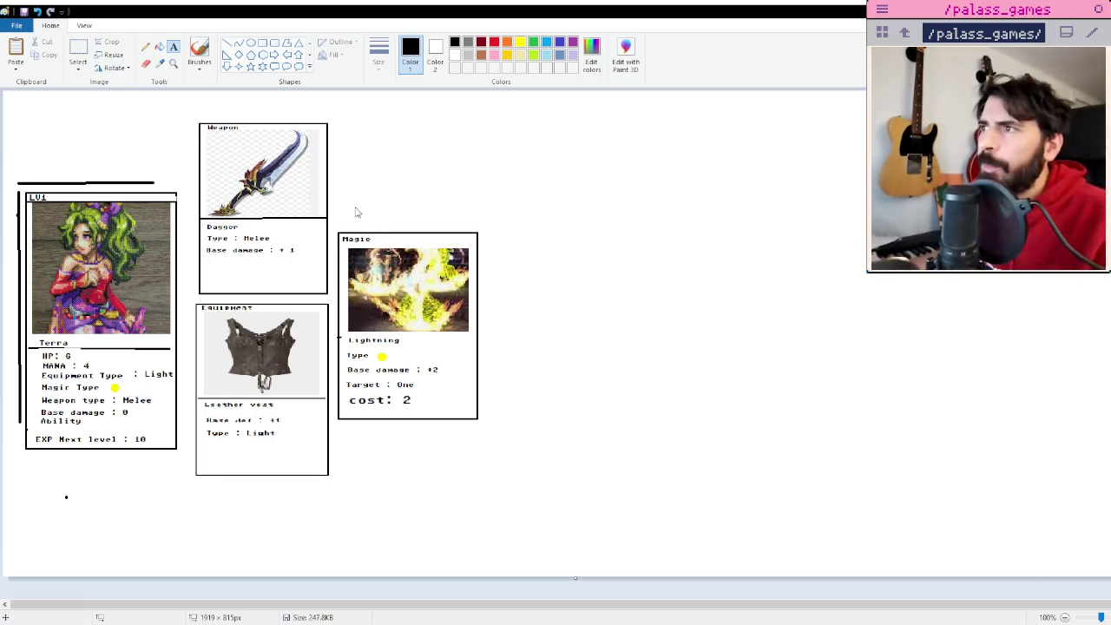
{"action": "left_click", "coordinate": [173, 47]}
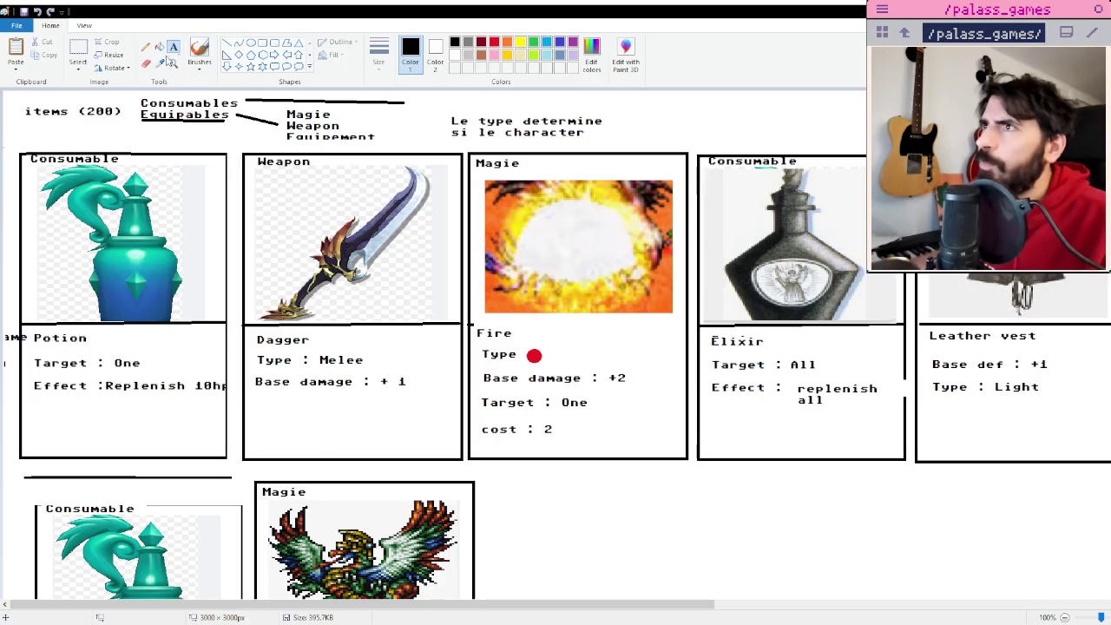
- Draw a header line across the Weapon card top and label it 'lvl1'
{"action": "left_click", "coordinate": [227, 43]}
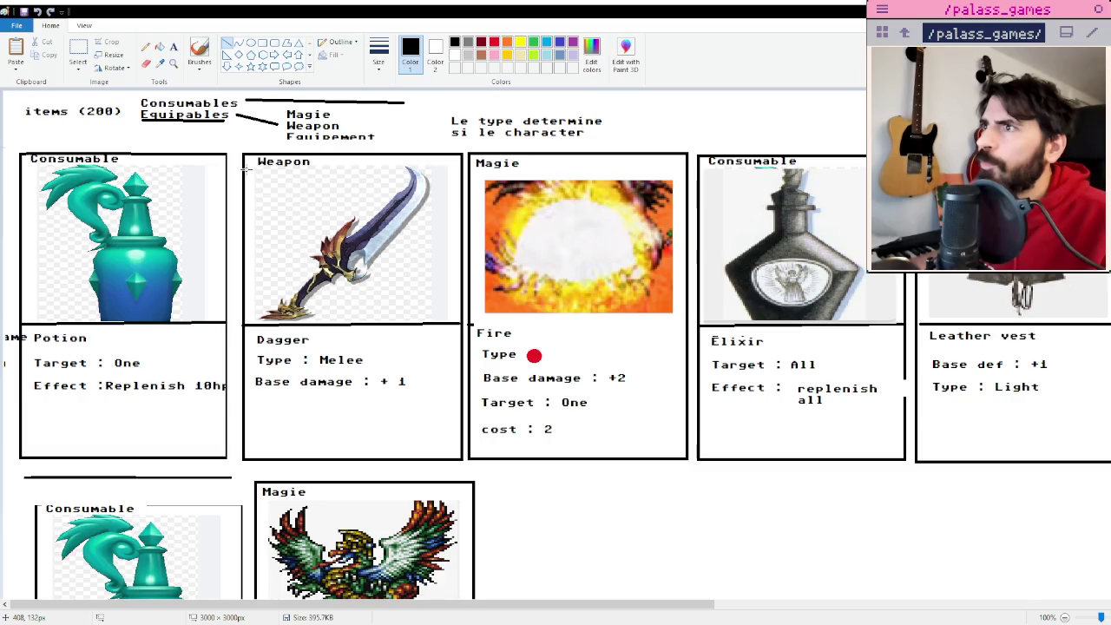
{"action": "left_click_drag", "start_coordinate": [246, 169], "coordinate": [462, 168]}
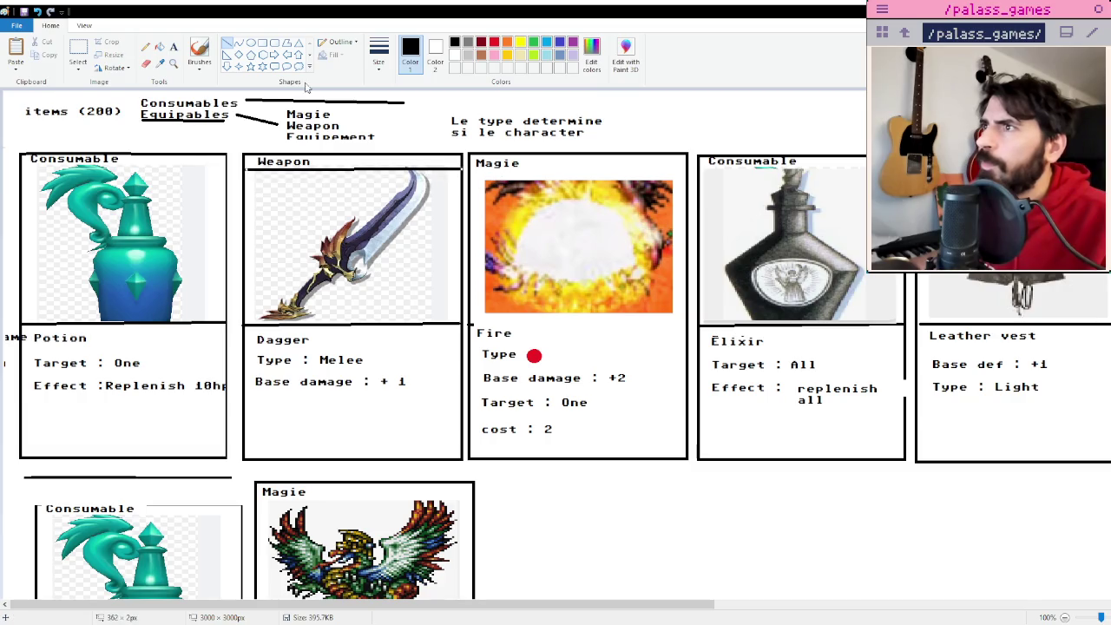
{"action": "left_click", "coordinate": [173, 47]}
{"action": "left_click", "coordinate": [330, 160]}
{"action": "type", "text": "lvl"}
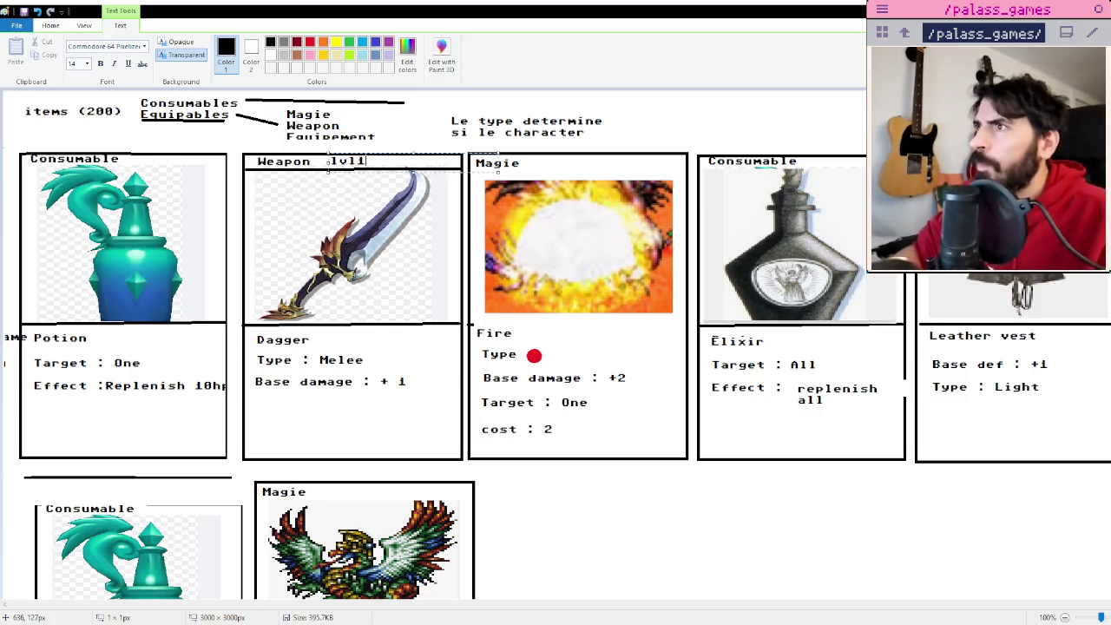
{"action": "type", "text": "1"}
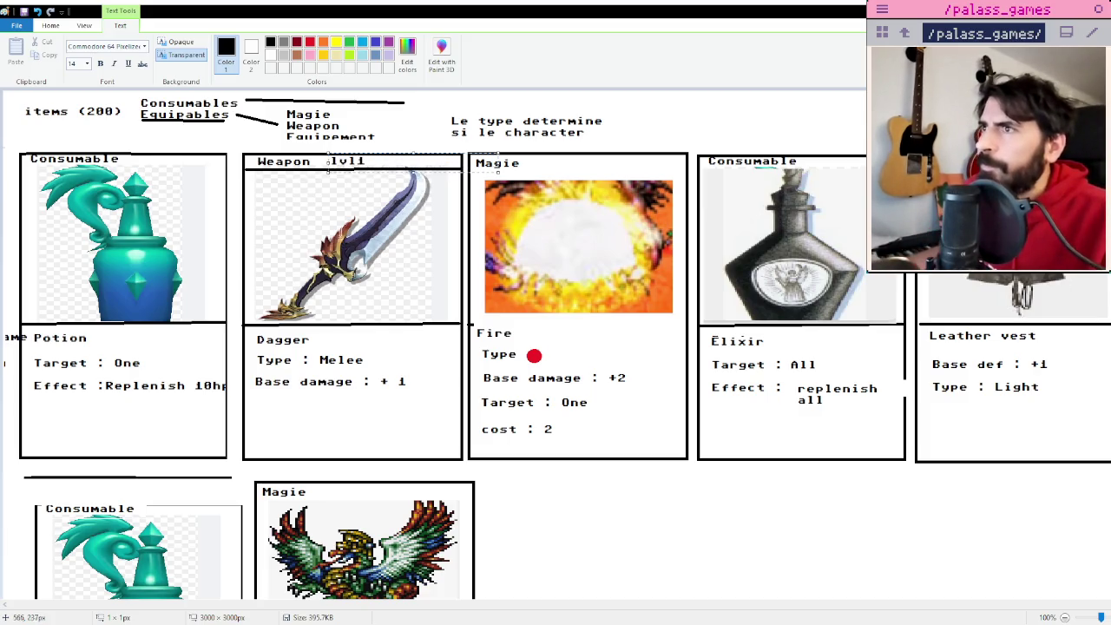
{"action": "left_click", "coordinate": [666, 139]}
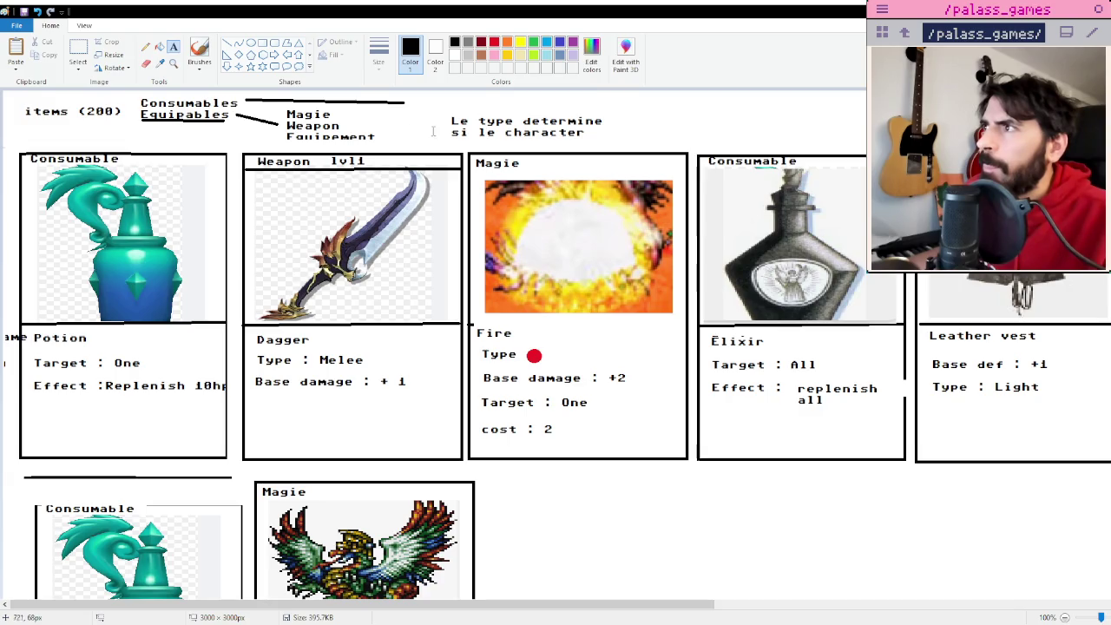
- Extend the type note with 'peut lequipper' and 'et le level'
{"action": "left_click", "coordinate": [597, 134]}
{"action": "type", "text": "peut lequipper"}
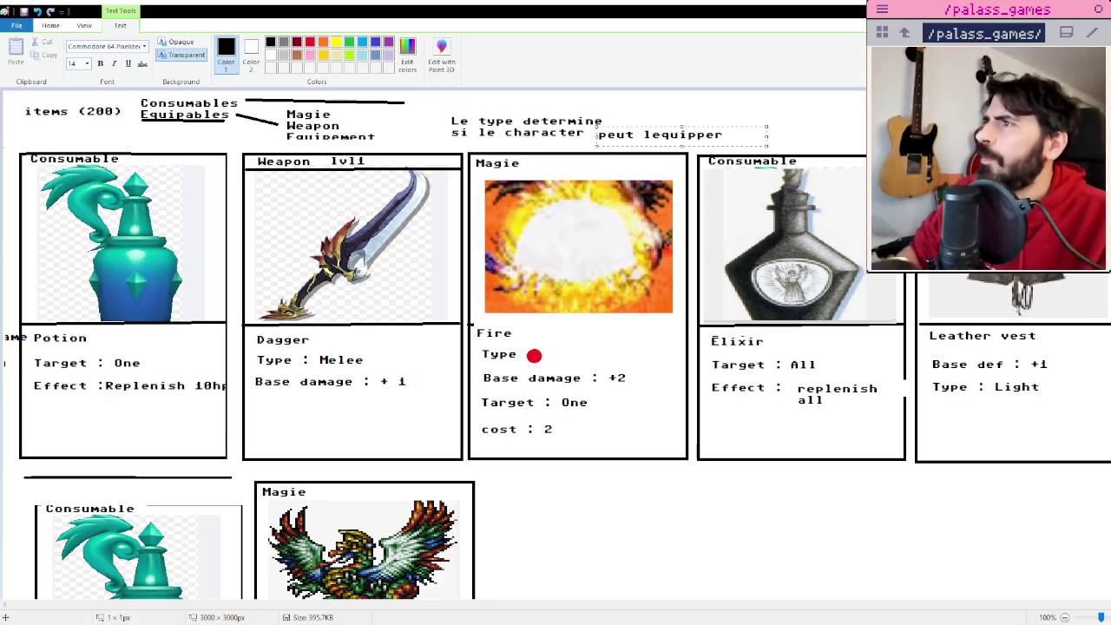
{"action": "left_click", "coordinate": [498, 123]}
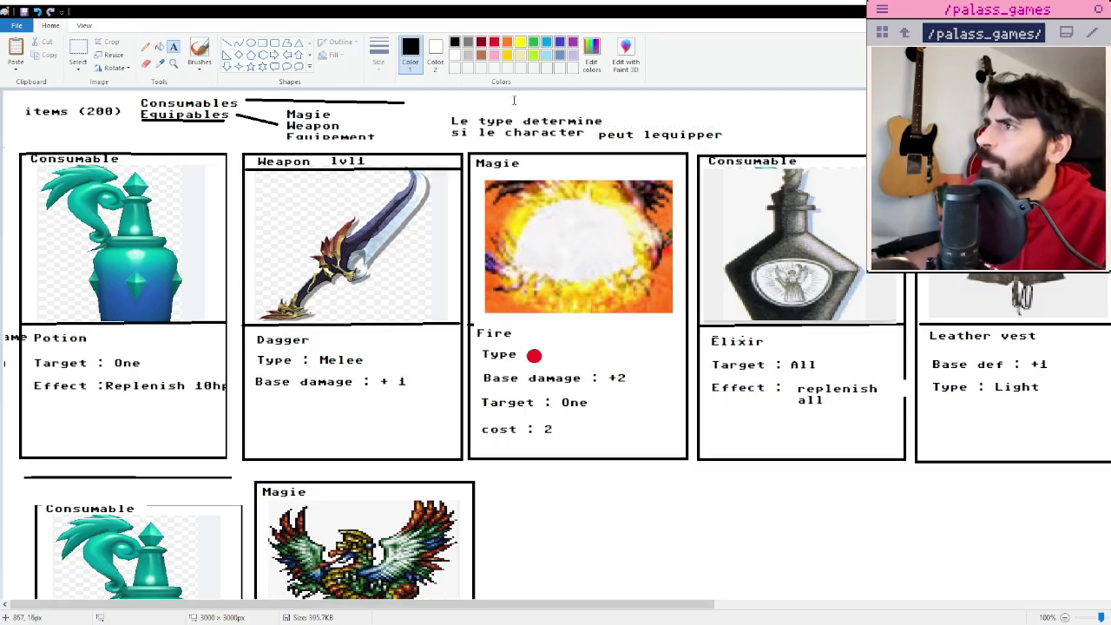
{"action": "left_click", "coordinate": [499, 97]}
{"action": "type", "text": "et le leve"}
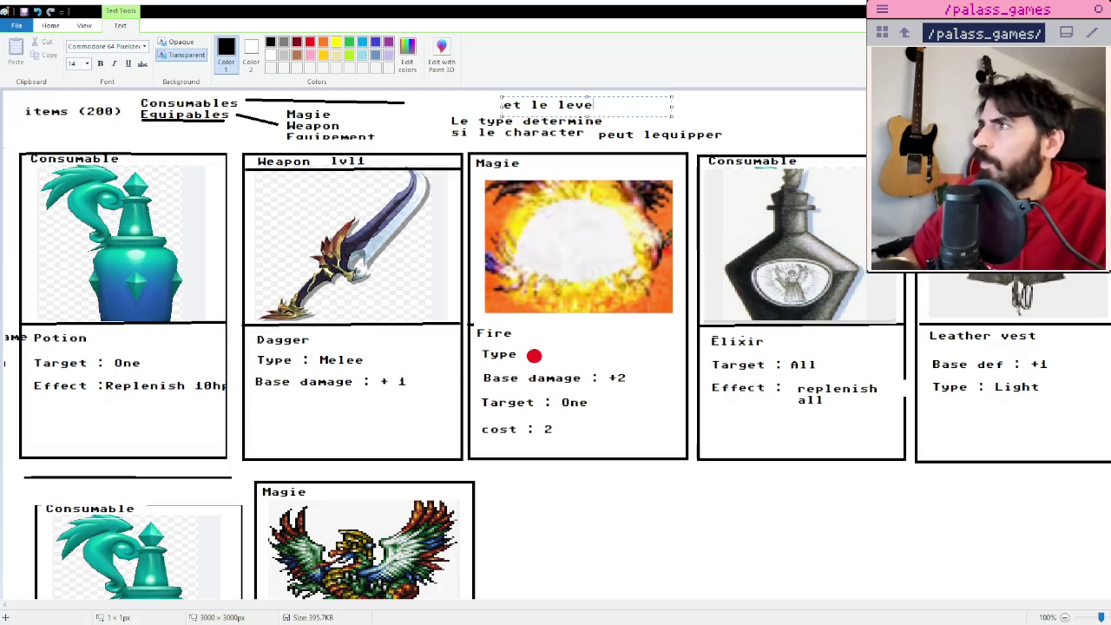
{"action": "type", "text": "l"}
{"action": "left_click", "coordinate": [710, 111]}
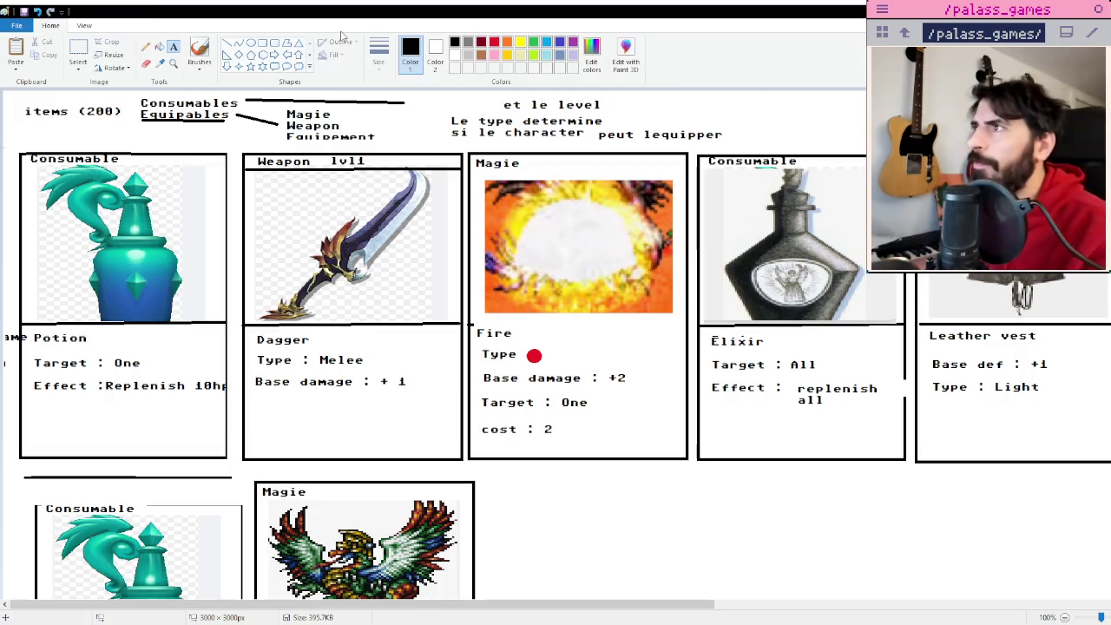
{"action": "left_click", "coordinate": [144, 46]}
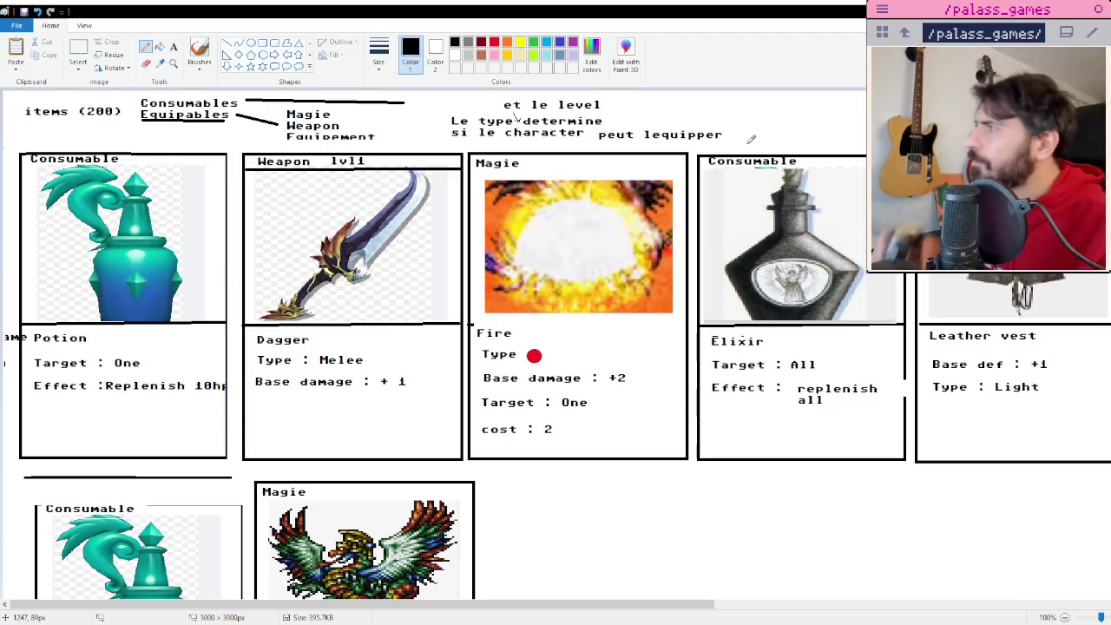
- Draw a flat header line across the Consumable card top, replacing a slanted attempt
{"action": "left_click", "coordinate": [227, 43]}
{"action": "left_click_drag", "start_coordinate": [19, 159], "coordinate": [226, 165]}
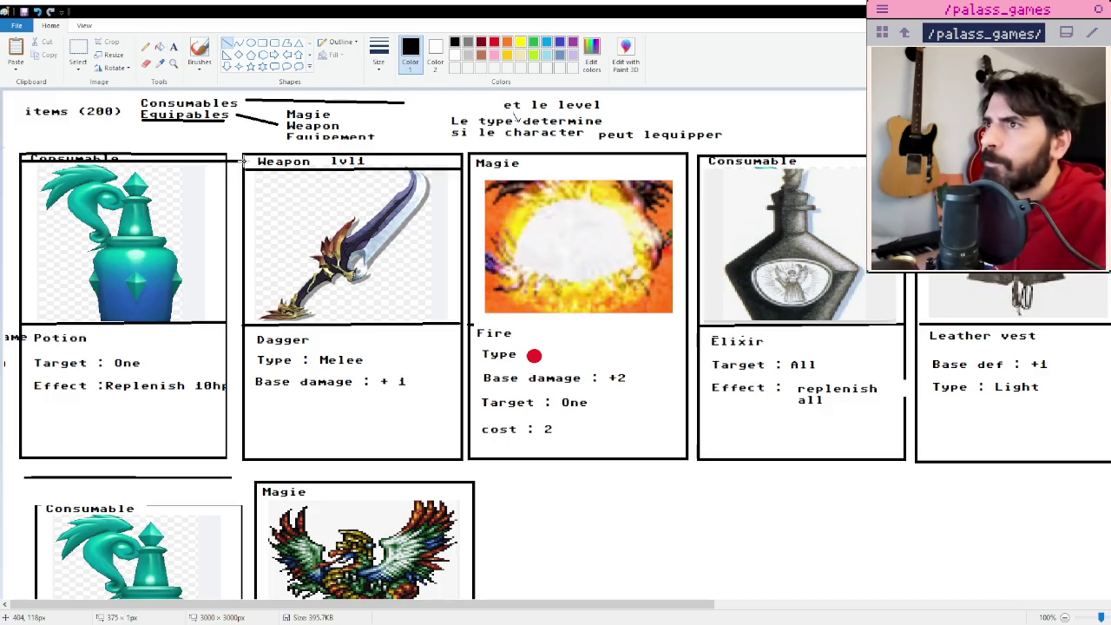
{"action": "key", "text": "ctrl+z"}
{"action": "left_click_drag", "start_coordinate": [14, 159], "coordinate": [230, 161]}
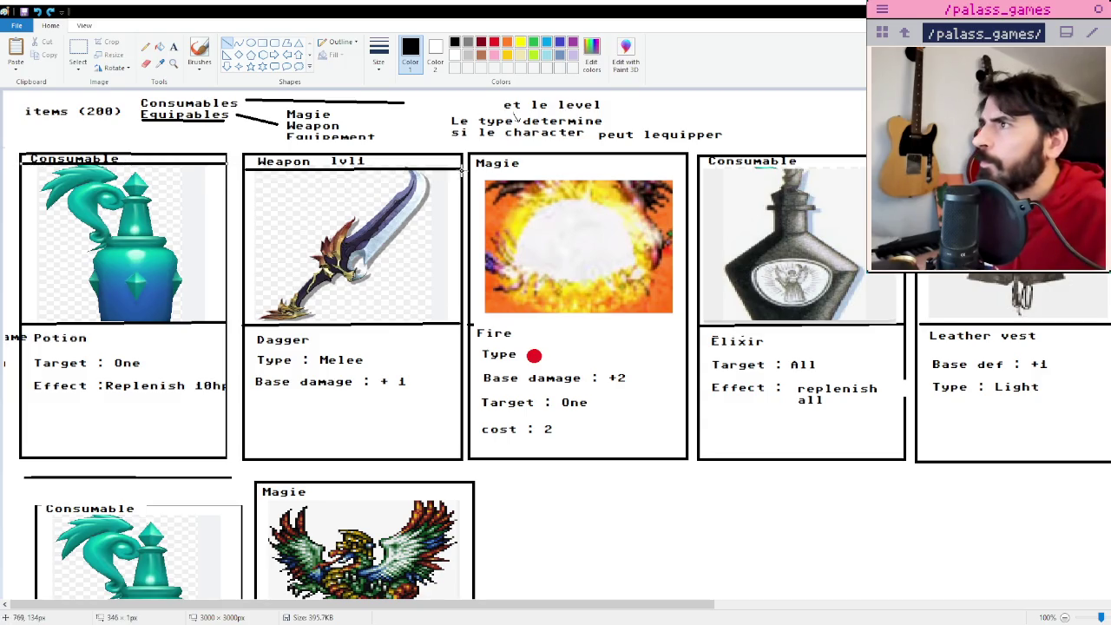
- Rule header lines along the Fire Magie card top and under the lower Magie heading
{"action": "left_click_drag", "start_coordinate": [469, 171], "coordinate": [894, 163]}
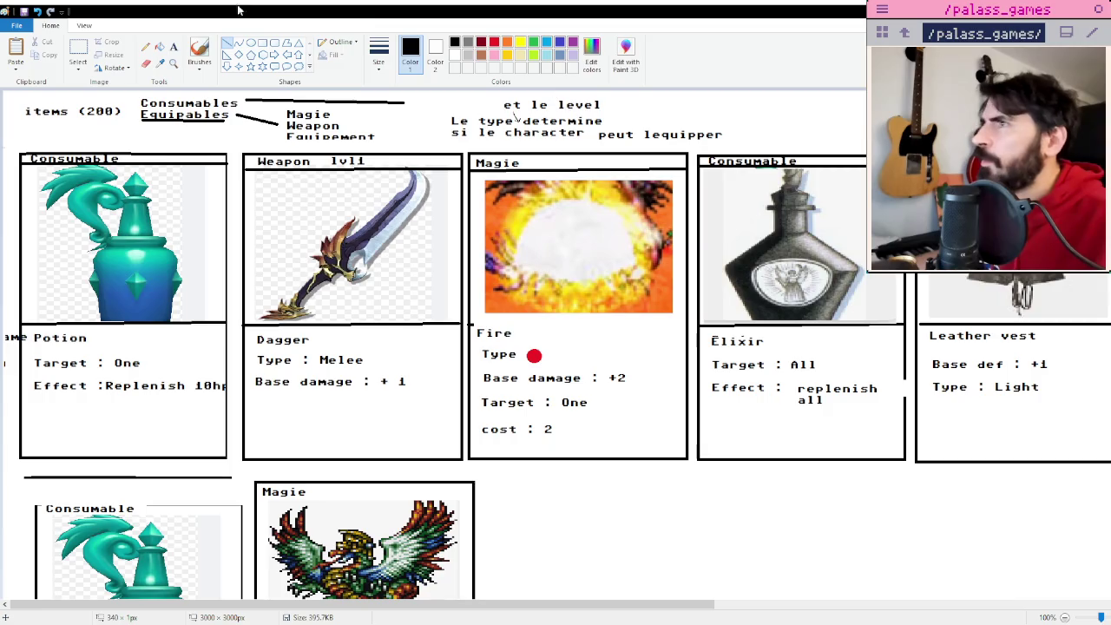
{"action": "left_click", "coordinate": [174, 46]}
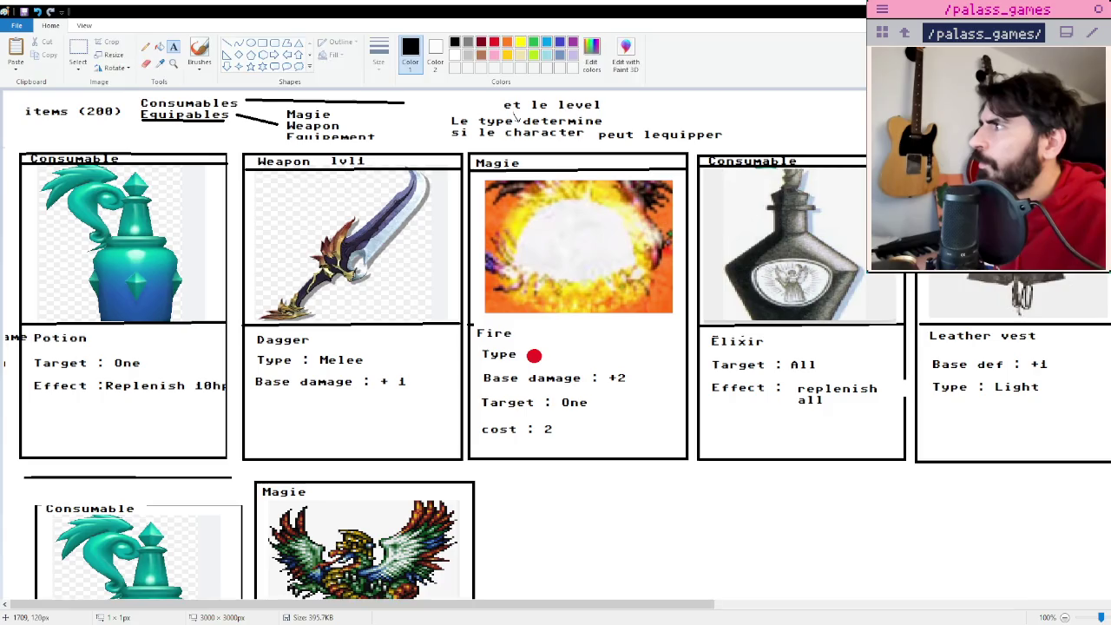
{"action": "left_click", "coordinate": [920, 403]}
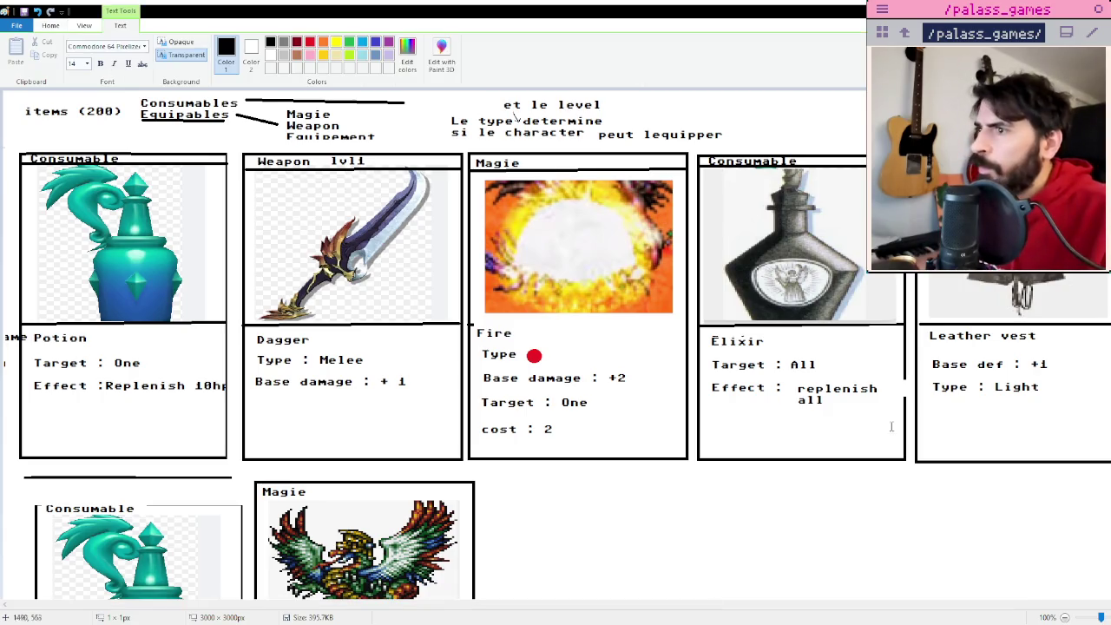
{"action": "key", "text": "Escape"}
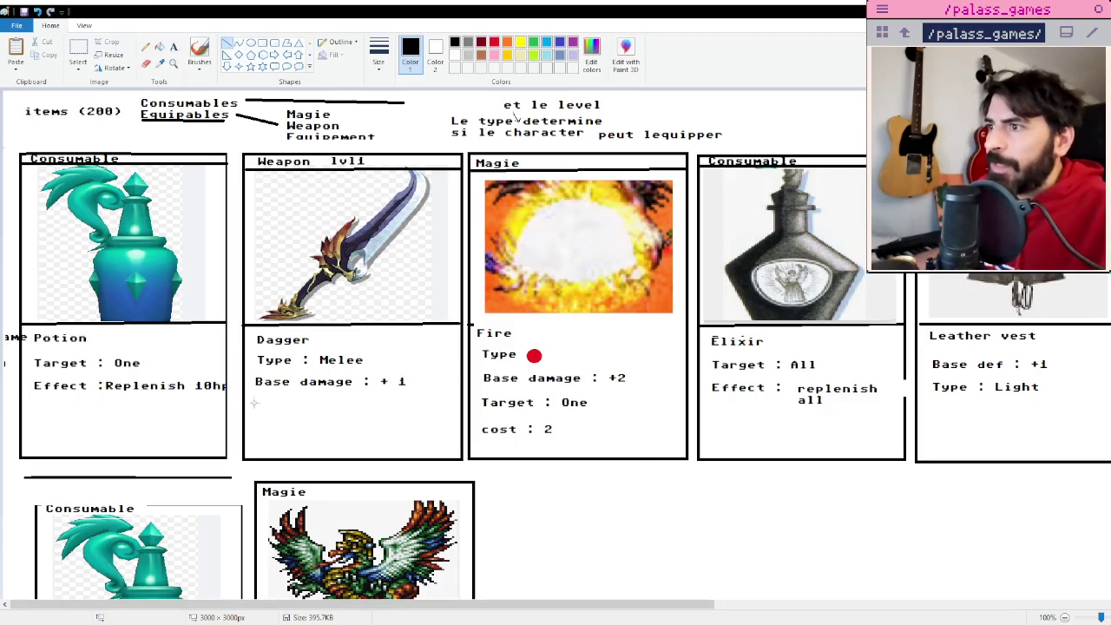
{"action": "left_click_drag", "start_coordinate": [257, 499], "coordinate": [467, 497]}
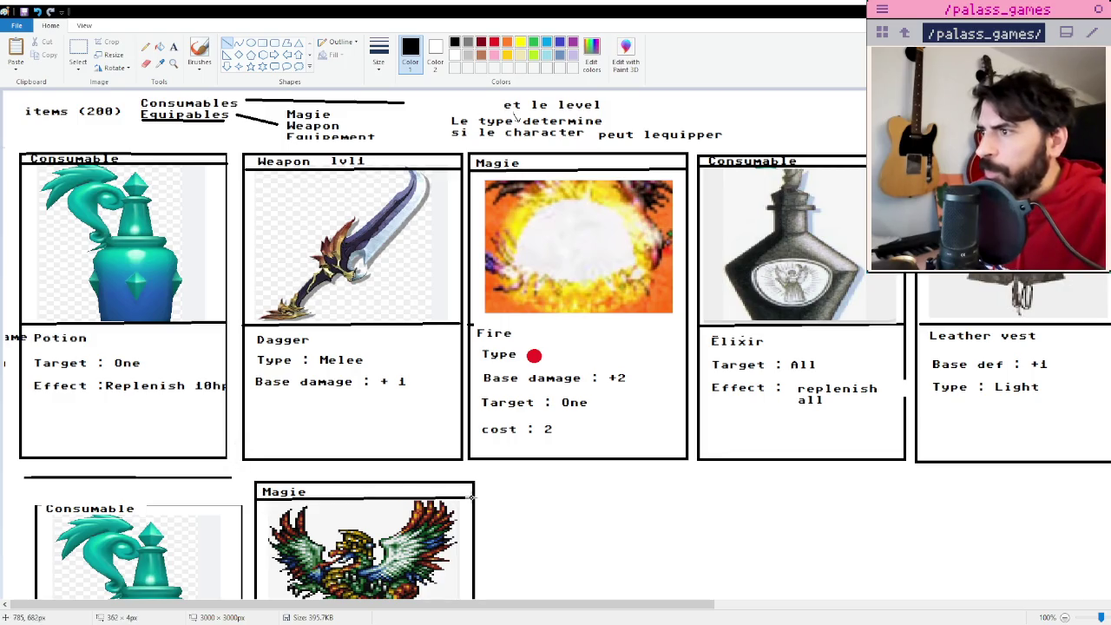
{"action": "left_click", "coordinate": [172, 47]}
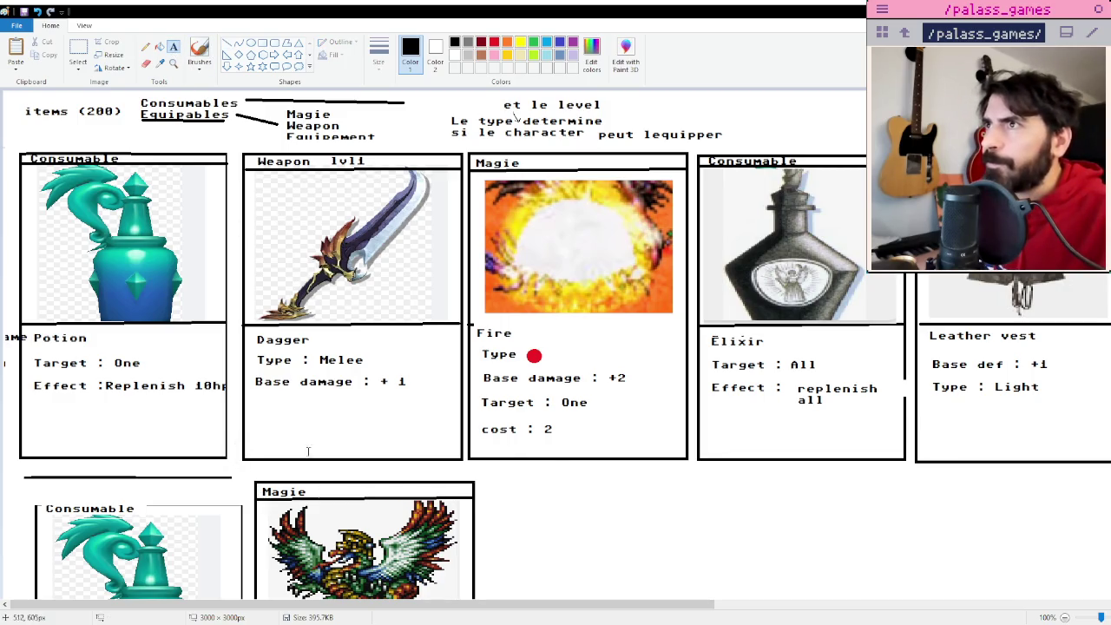
- Add the text 'lvl2' beside the heading of the lower, winged-creature Magie card
{"action": "left_click", "coordinate": [331, 493]}
{"action": "type", "text": "lvl2"}
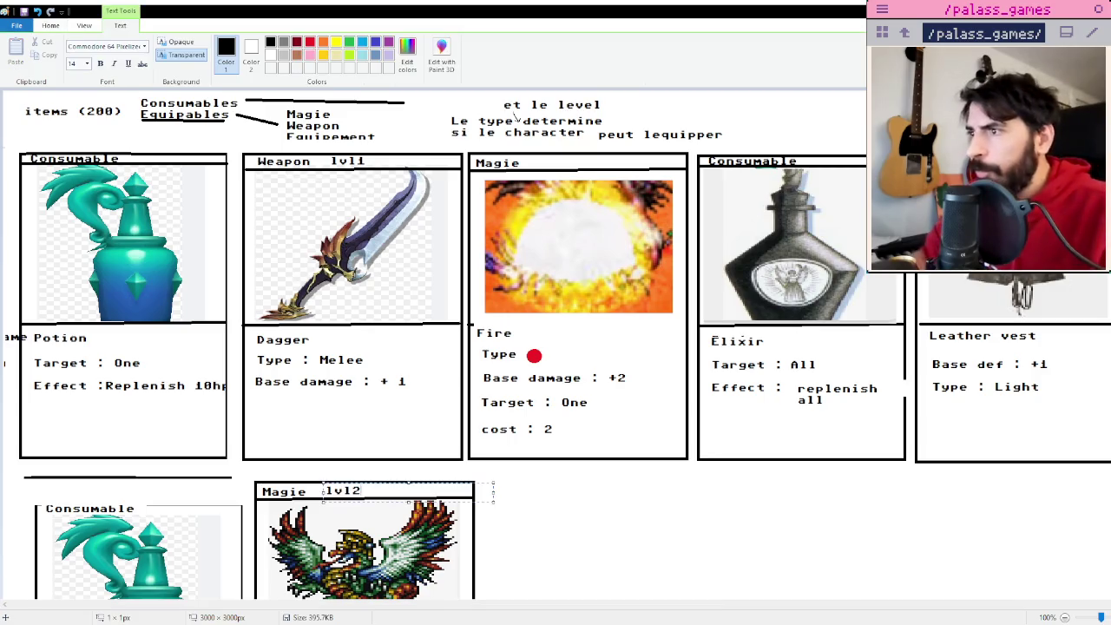
{"action": "left_click", "coordinate": [463, 472]}
{"action": "scroll", "coordinate": [139, 398], "scroll_direction": "down", "scroll_amount": 3}
{"action": "scroll", "coordinate": [139, 397], "scroll_direction": "down", "scroll_amount": 3}
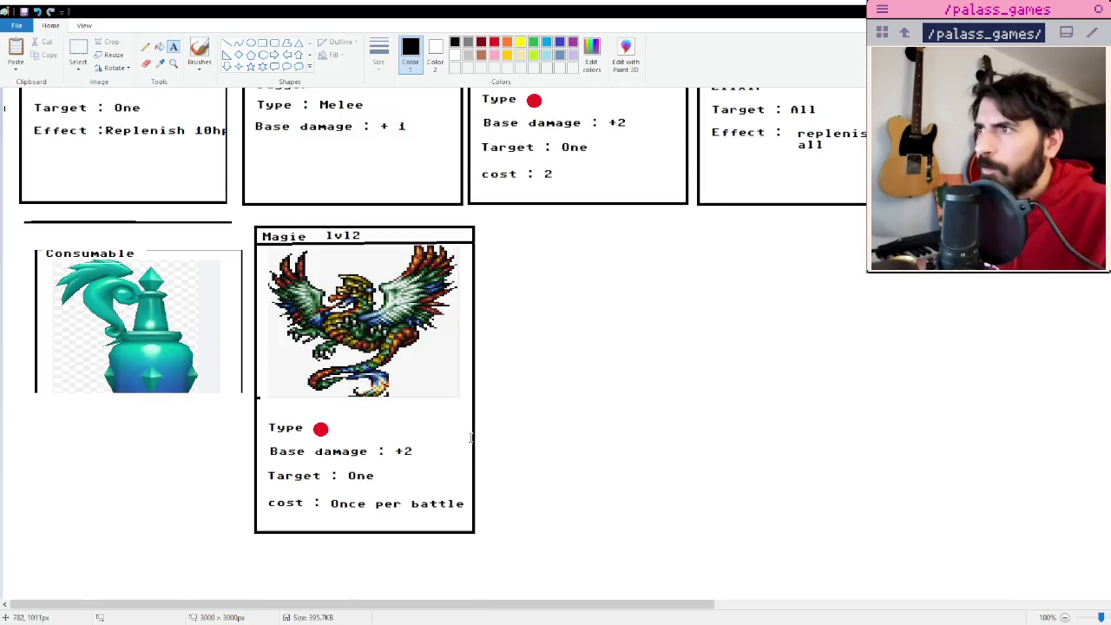
{"action": "scroll", "coordinate": [247, 407], "scroll_direction": "up", "scroll_amount": 3}
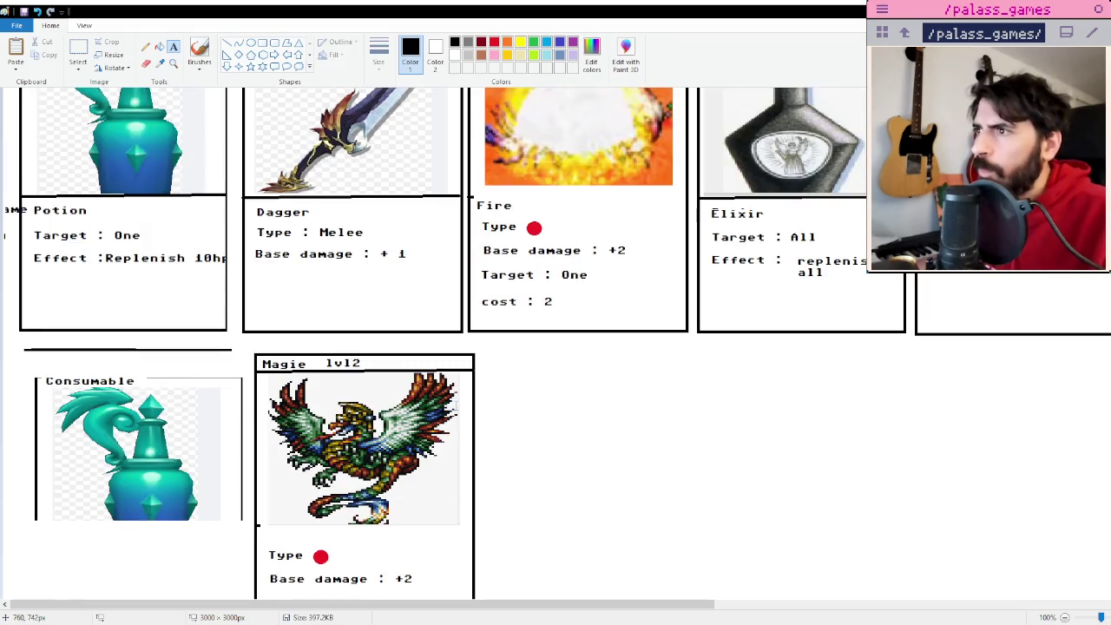
{"action": "scroll", "coordinate": [558, 393], "scroll_direction": "up", "scroll_amount": 3}
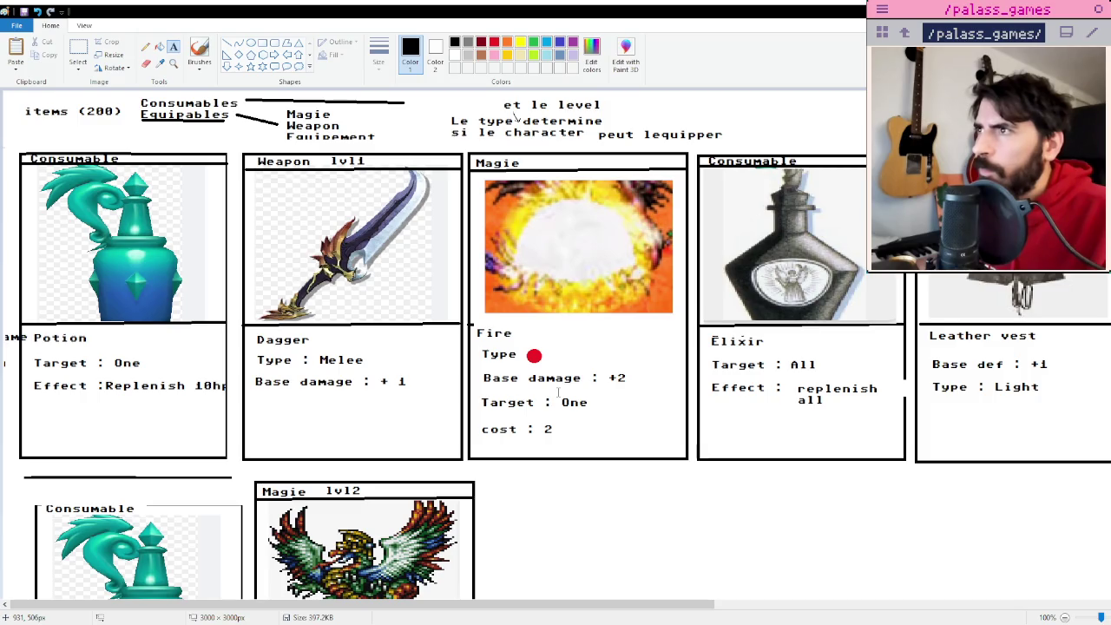